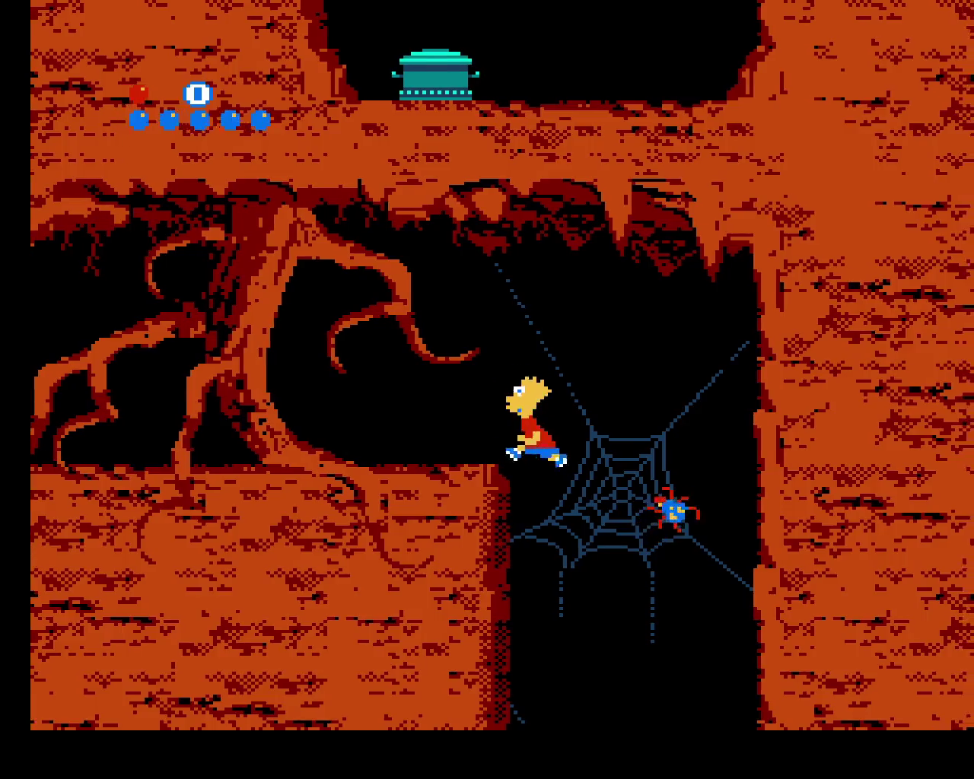
# Drop Bart down the web shaft, hop the floating platform across the gap, and warp through the pot
pyautogui.press('Right')
pyautogui.press('x')
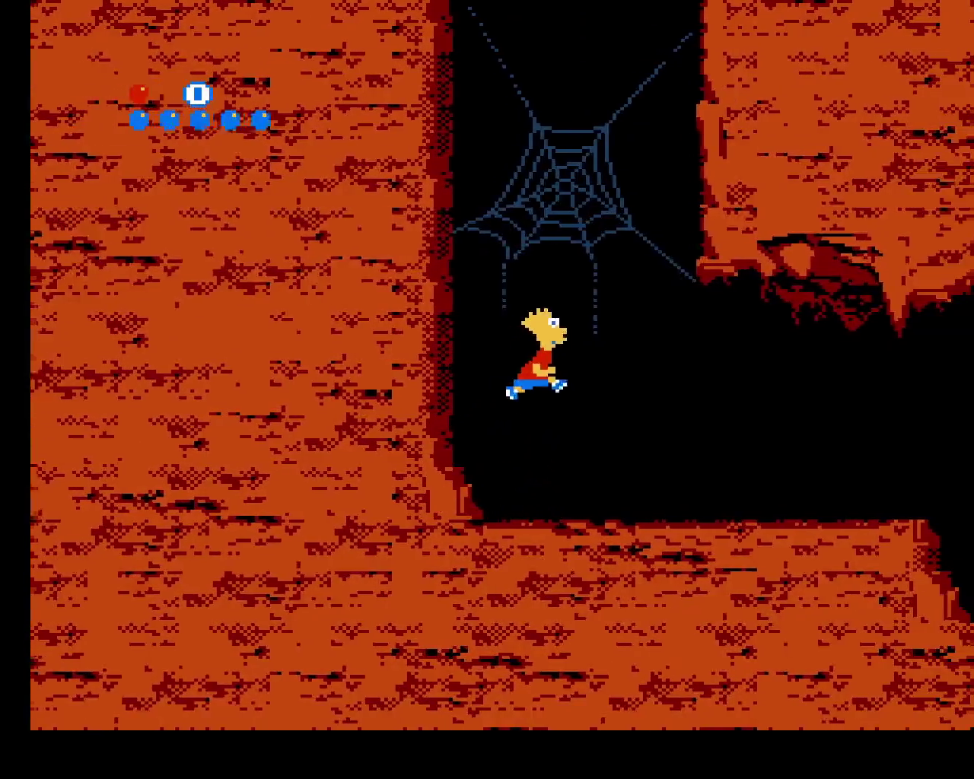
pyautogui.press('Left')
pyautogui.press('Right')
pyautogui.press('x')
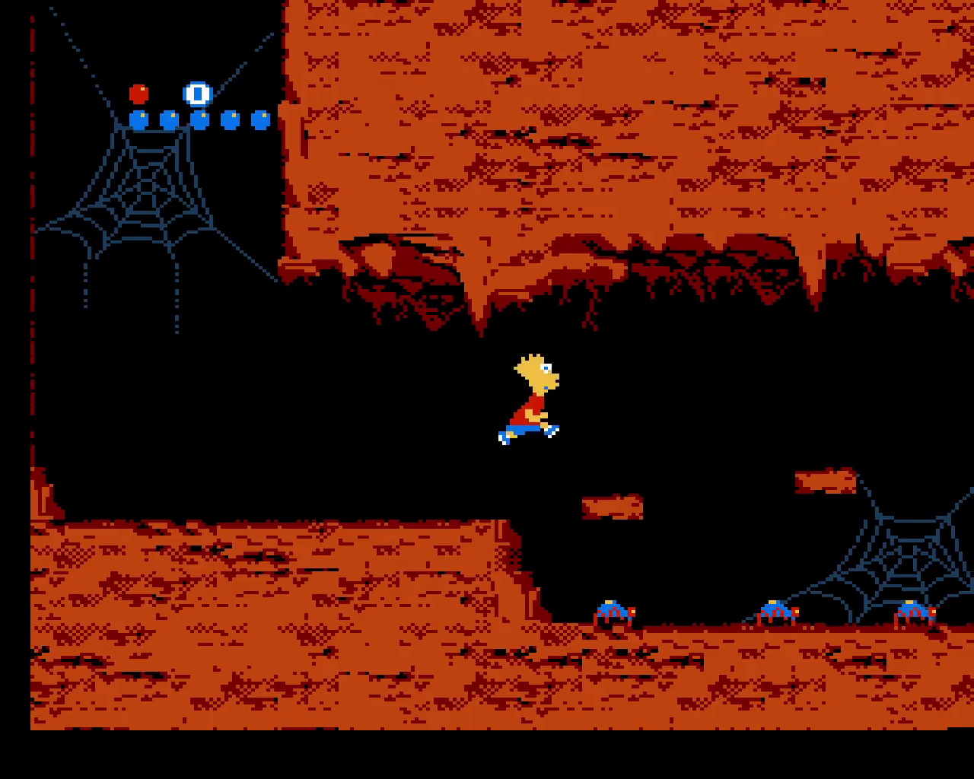
pyautogui.press('x')
pyautogui.press('Right')
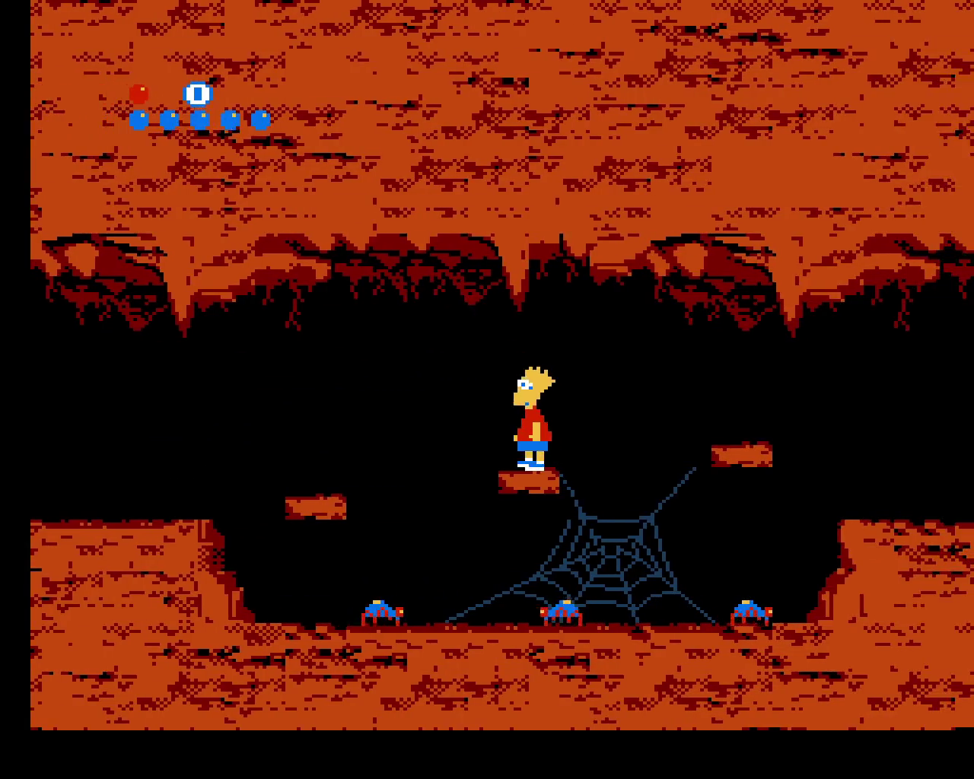
pyautogui.press('x')
pyautogui.press('x')
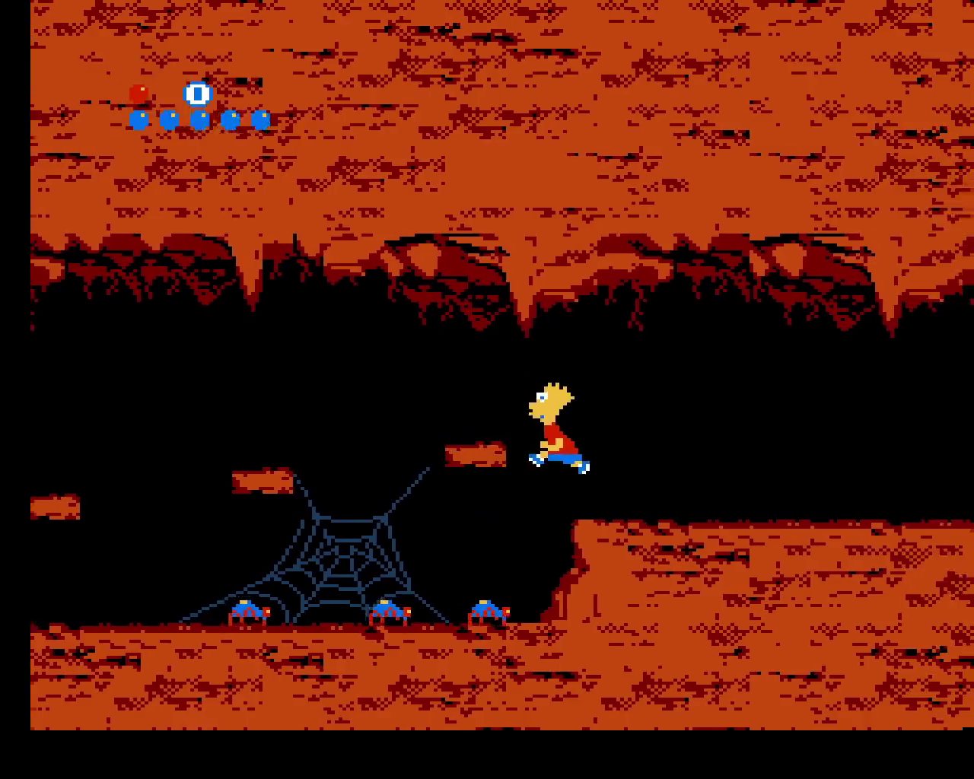
pyautogui.press('x')
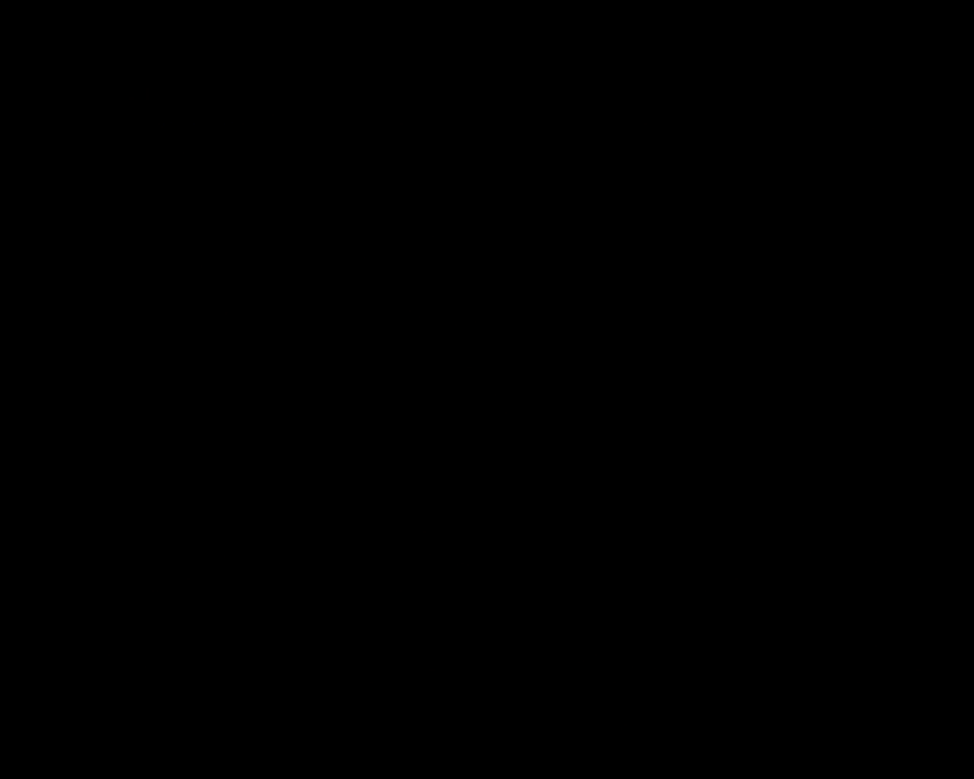
pyautogui.press('x')
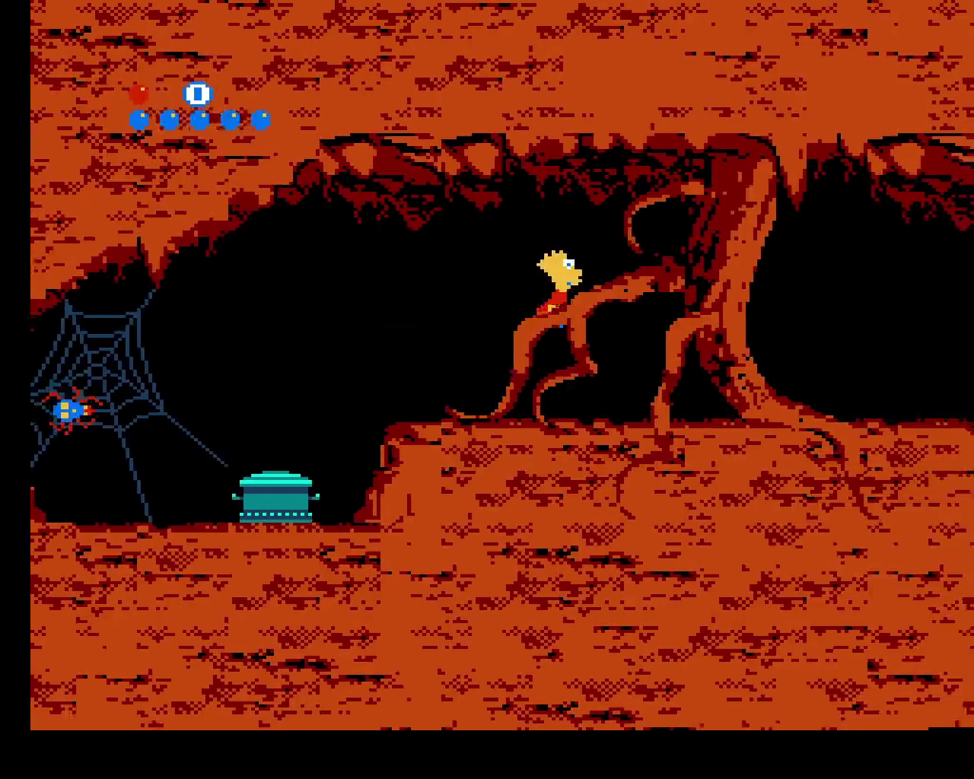
# Run Bart right through the trees and drop him into the next pot
pyautogui.press('x')
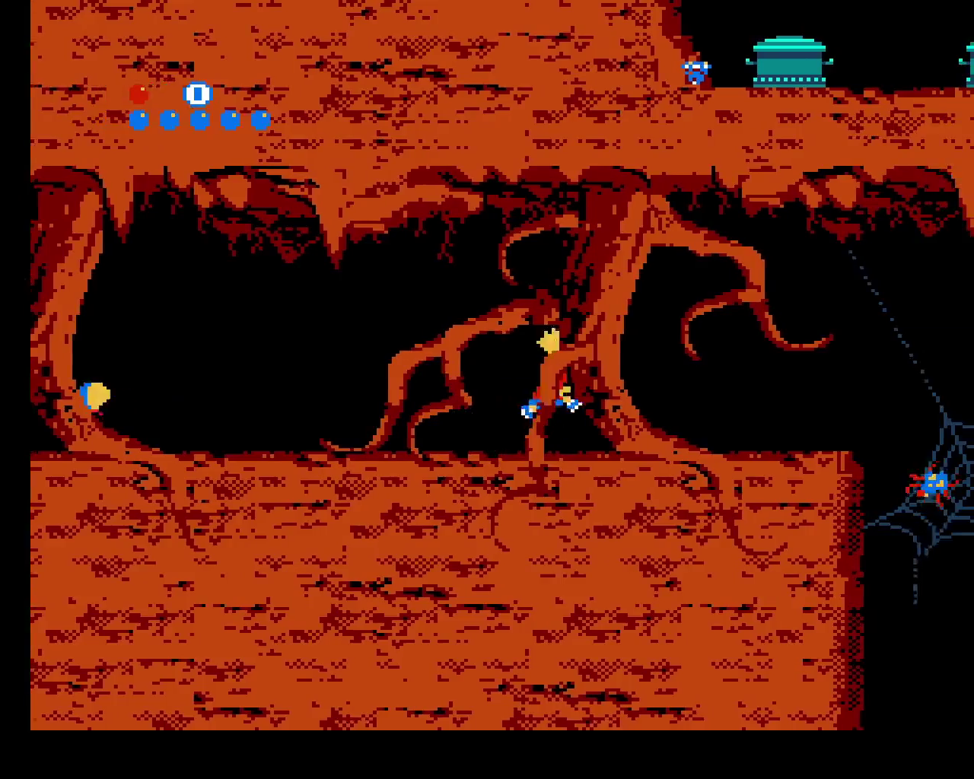
pyautogui.press('x')
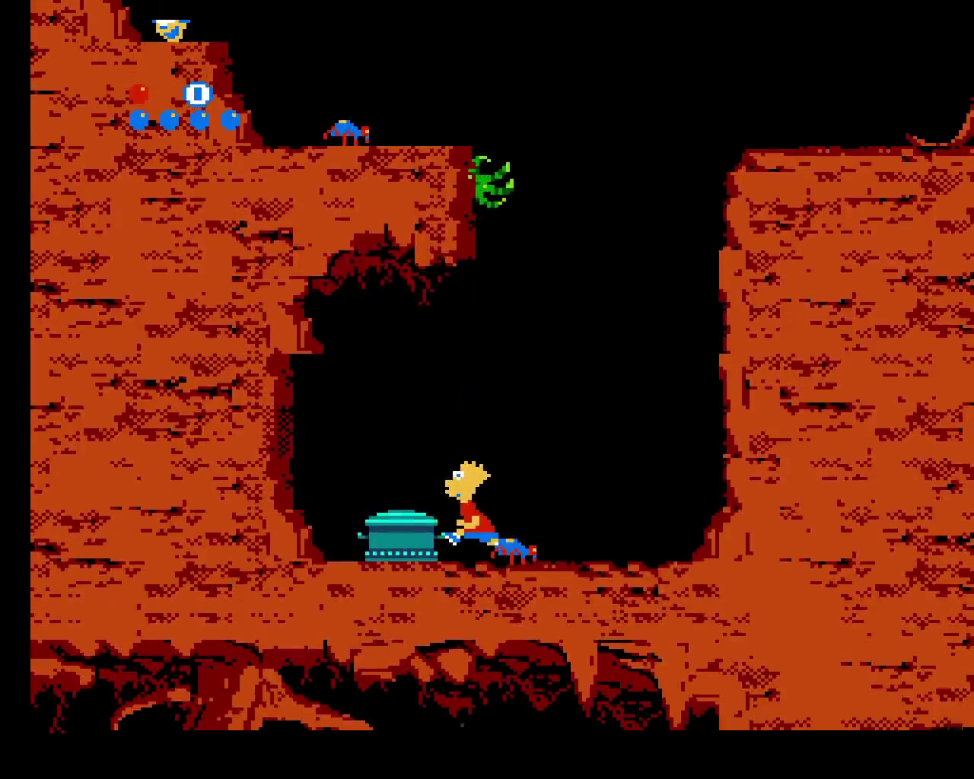
pyautogui.press('x')
pyautogui.press('Down')
# Take Bart right past the roots and spider web, across the gap, and warp through the teal pot
pyautogui.press('x')
pyautogui.press('Right')
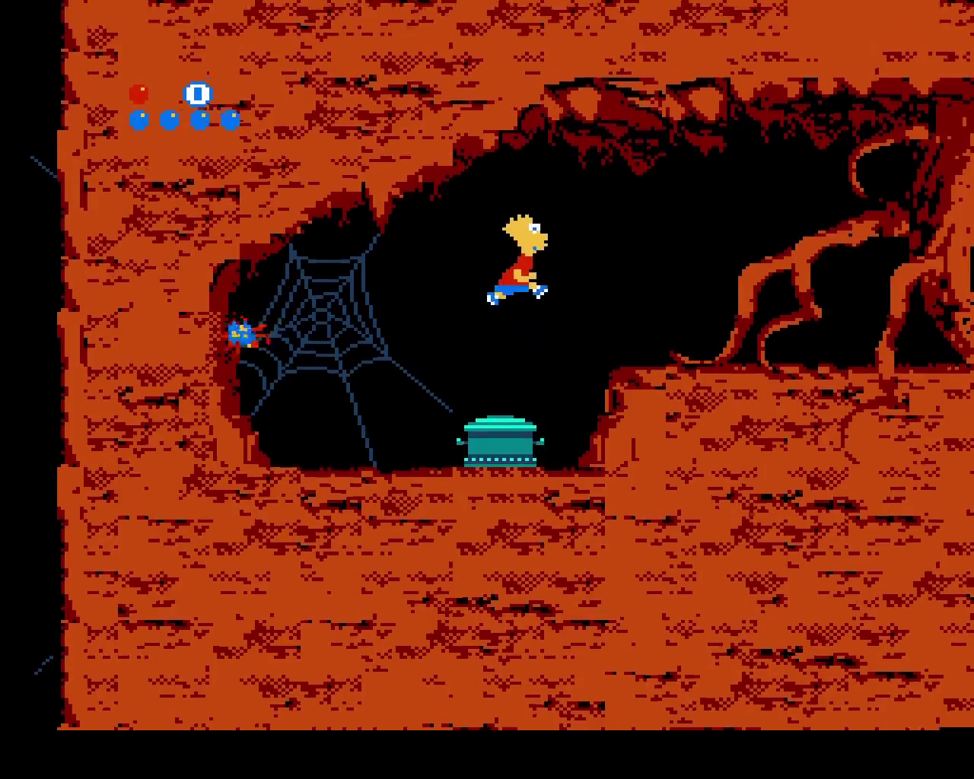
pyautogui.press('x')
pyautogui.press('Right')
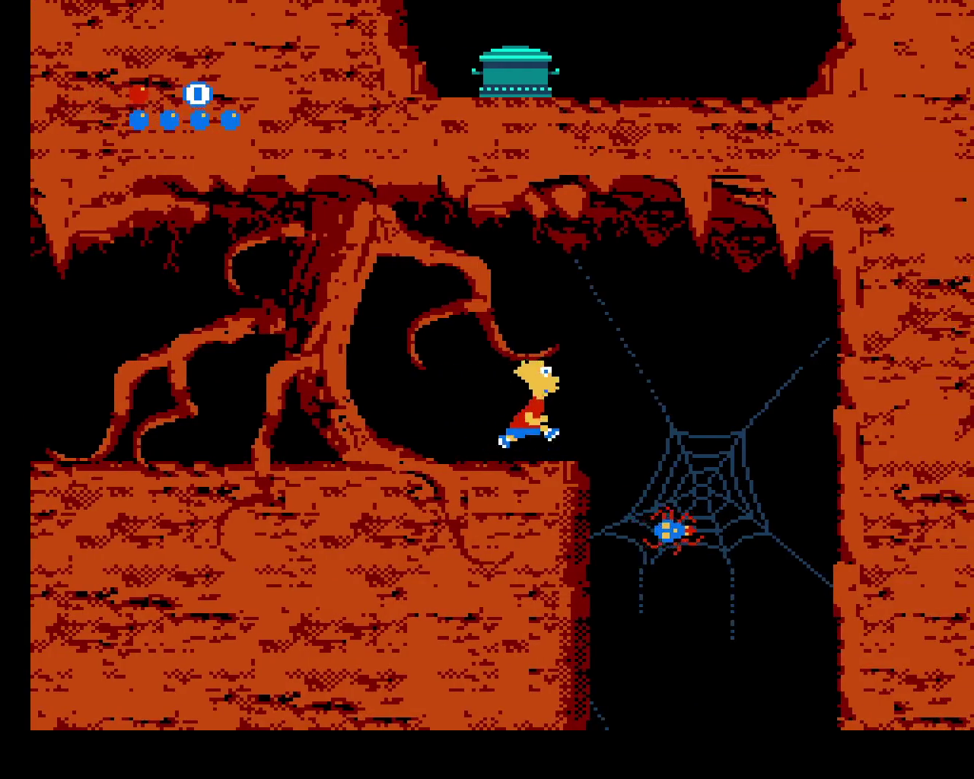
pyautogui.press('x')
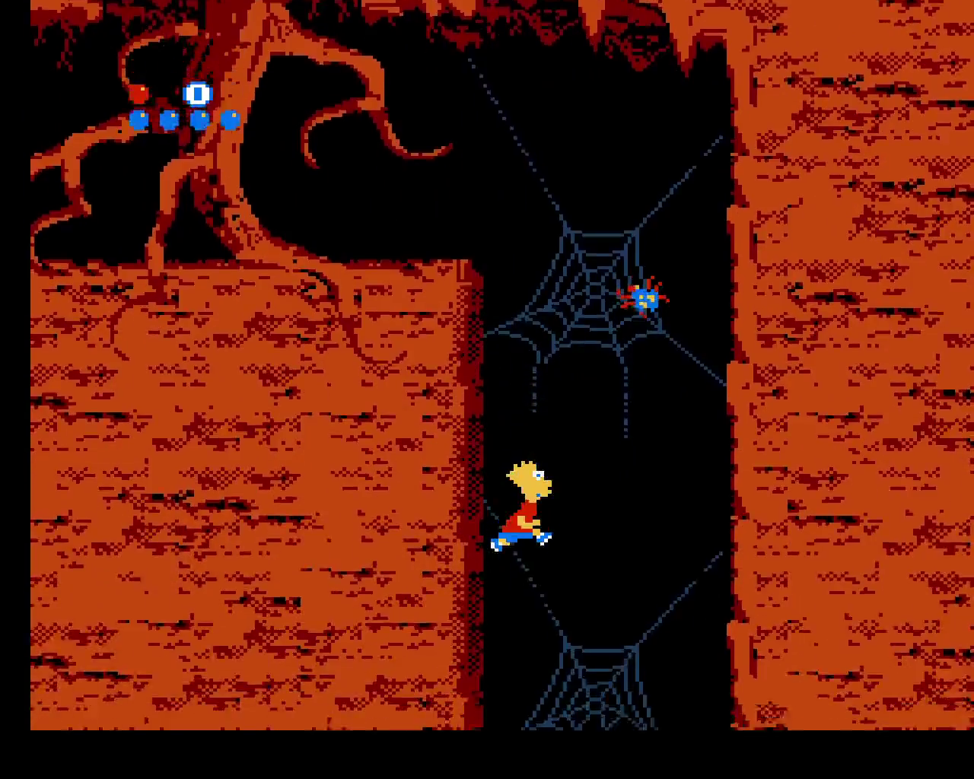
pyautogui.press('x')
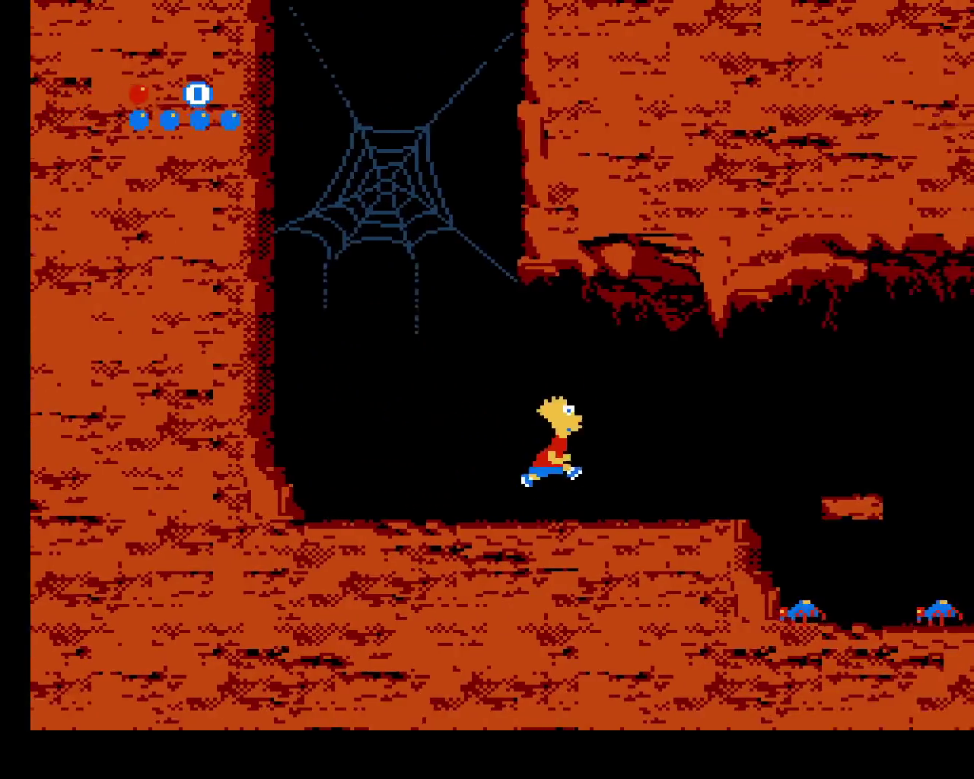
pyautogui.press('x')
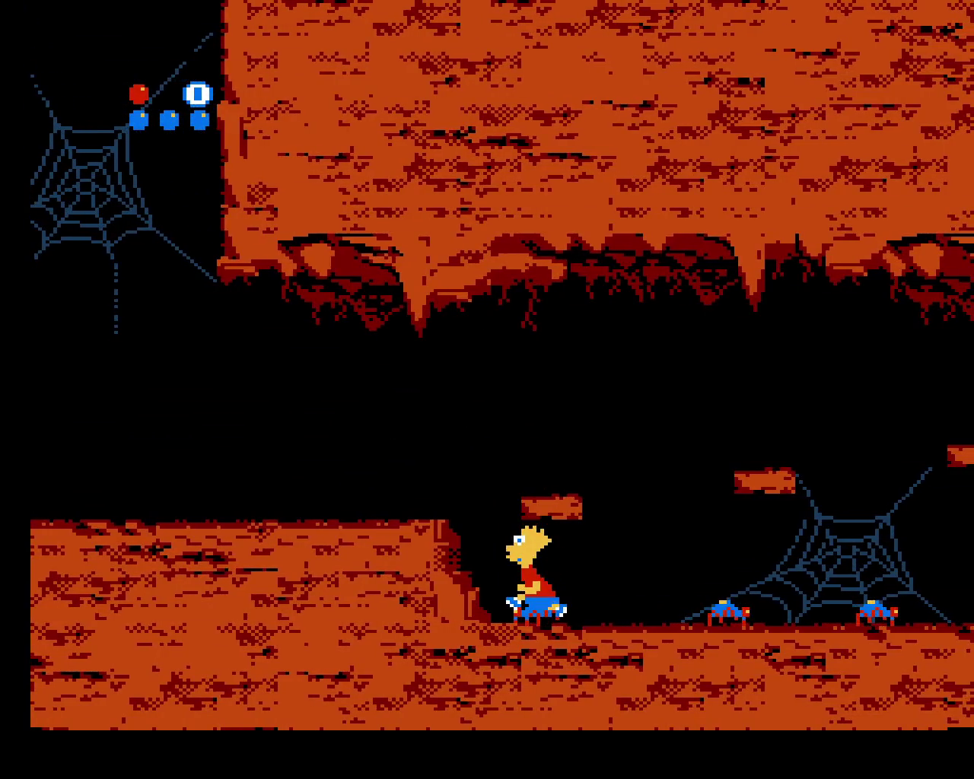
pyautogui.press('x')
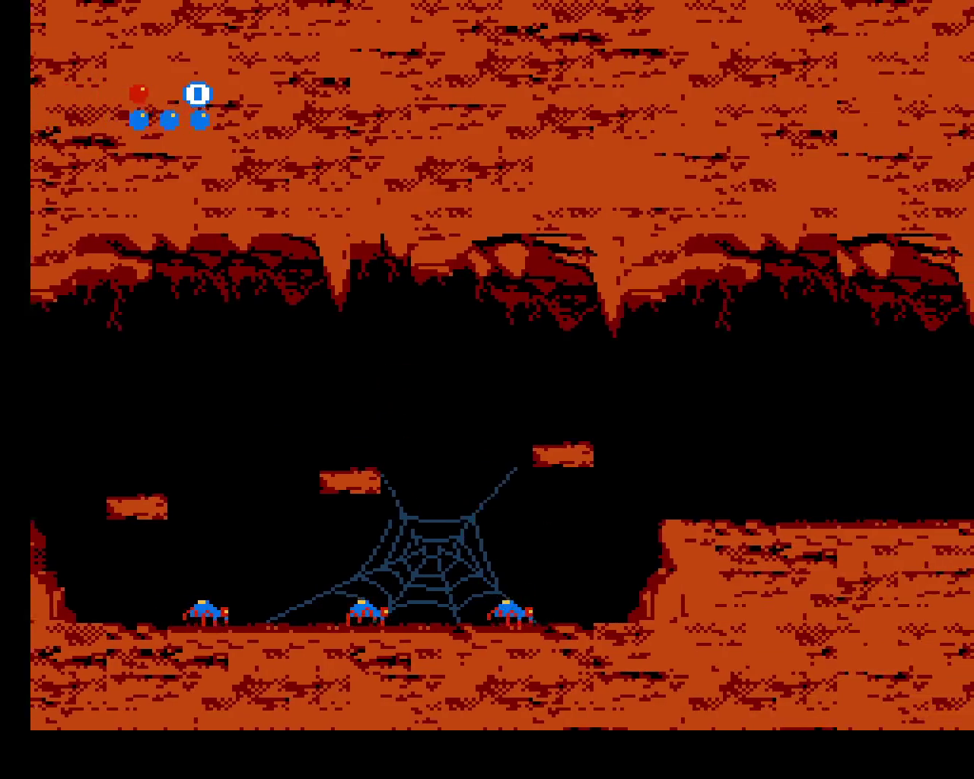
pyautogui.press('Right')
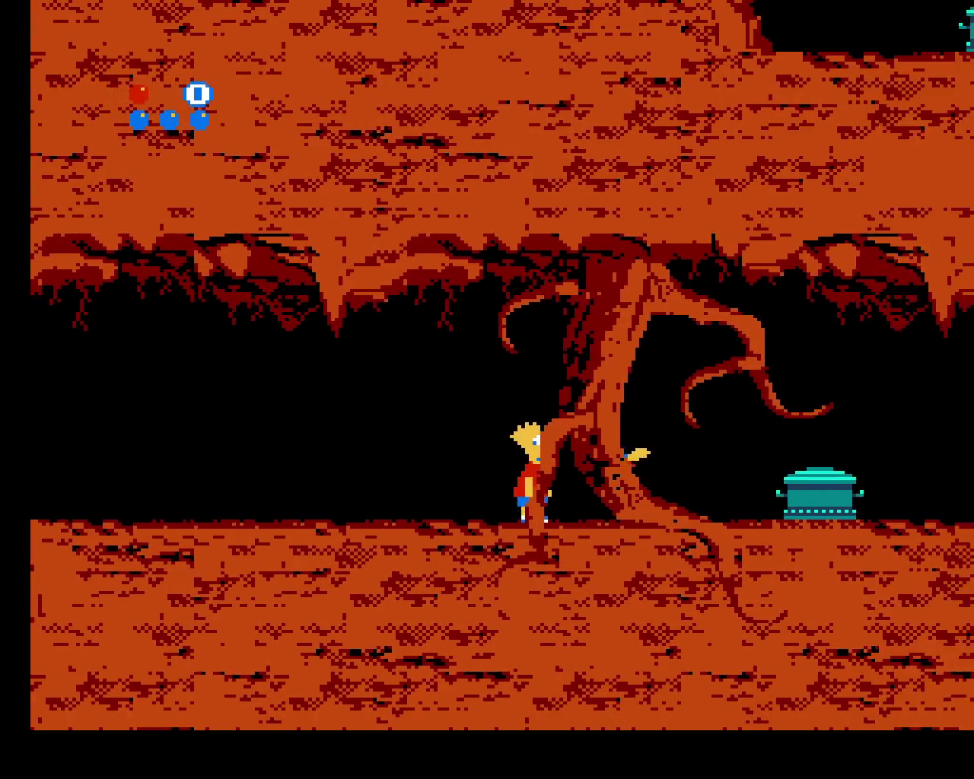
pyautogui.press('Right')
pyautogui.press('x')
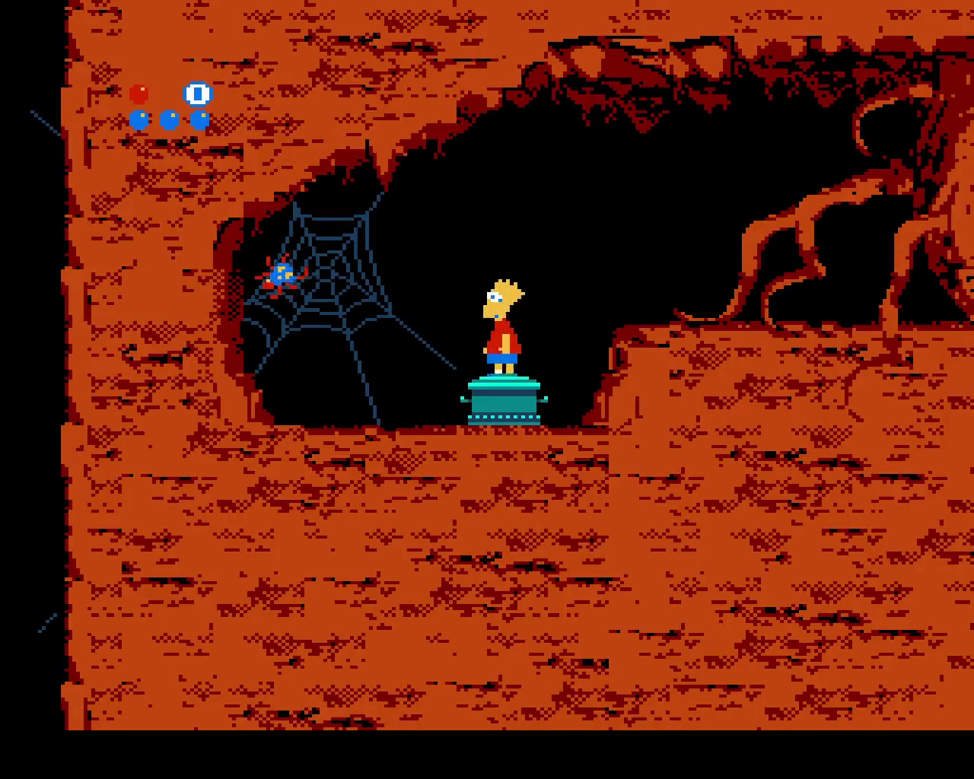
pyautogui.press('Right')
pyautogui.press('x')
# Run Bart out of the web room, down the shaft, up the upper ledge, and across the chasm
pyautogui.press('Right')
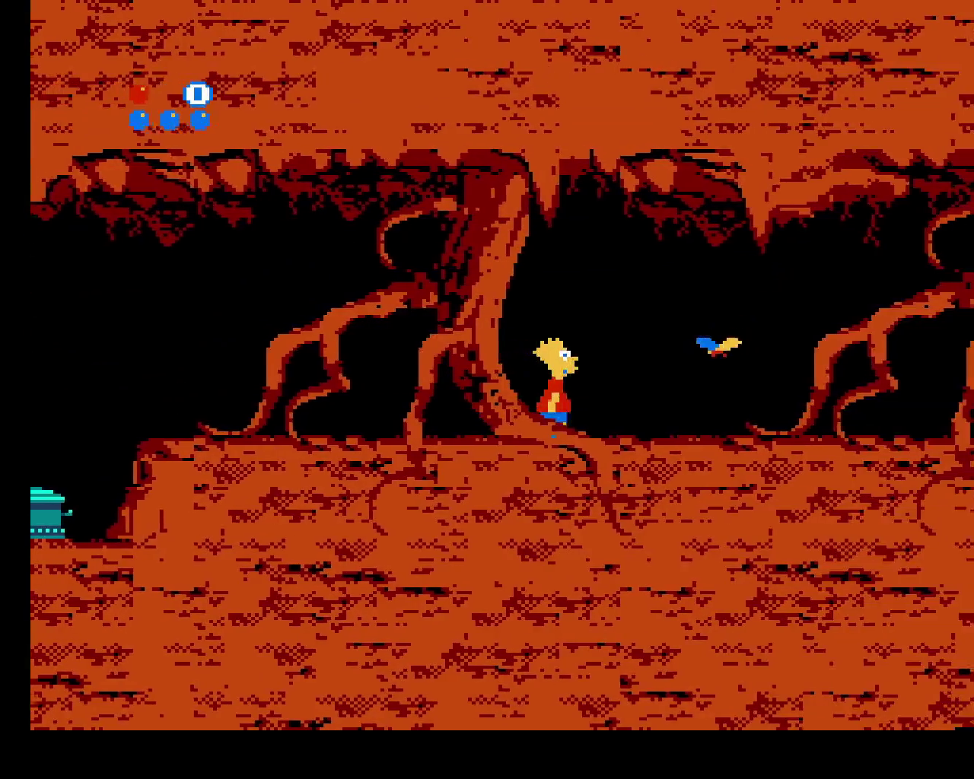
pyautogui.press('x')
pyautogui.press('Right')
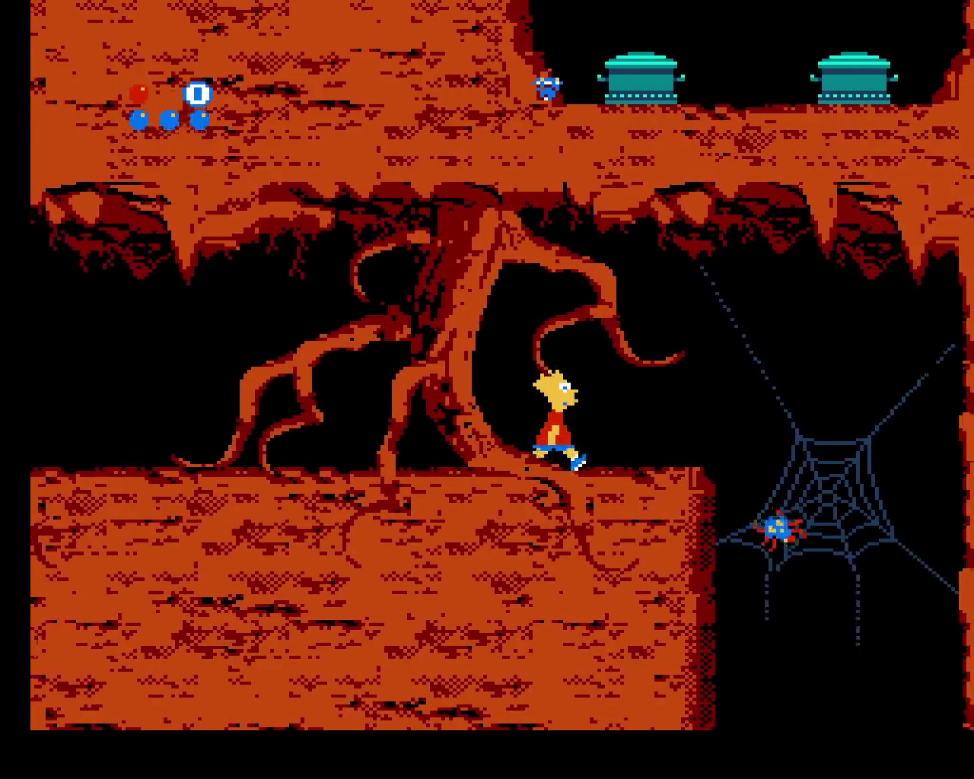
pyautogui.press('Right')
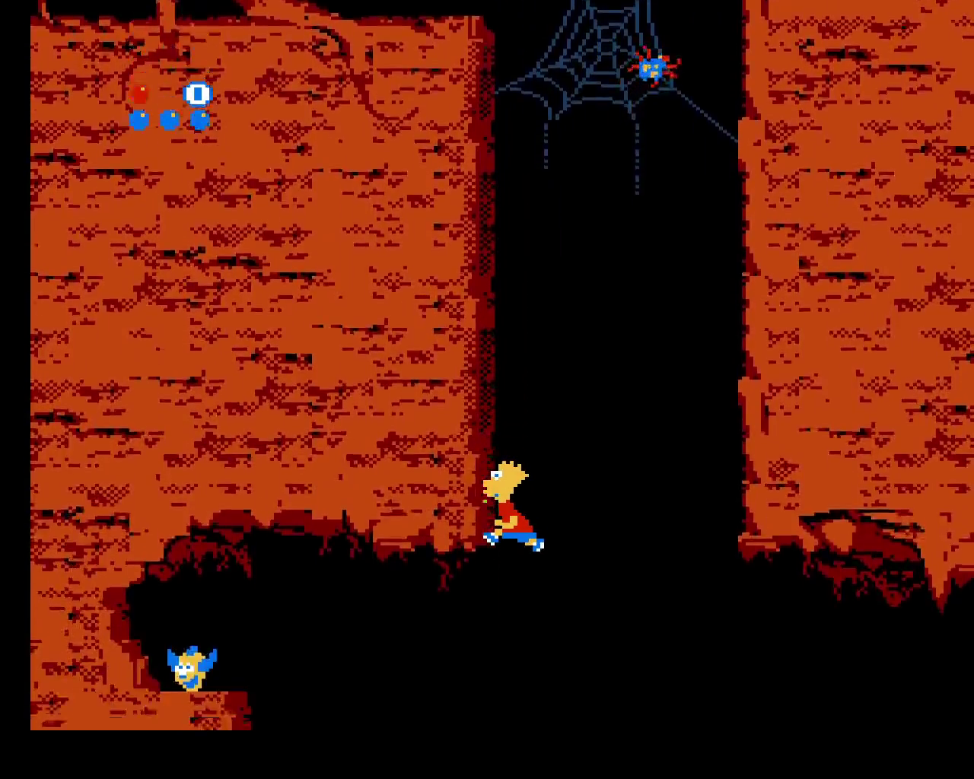
pyautogui.press('Left')
pyautogui.press('x')
pyautogui.press('Right')
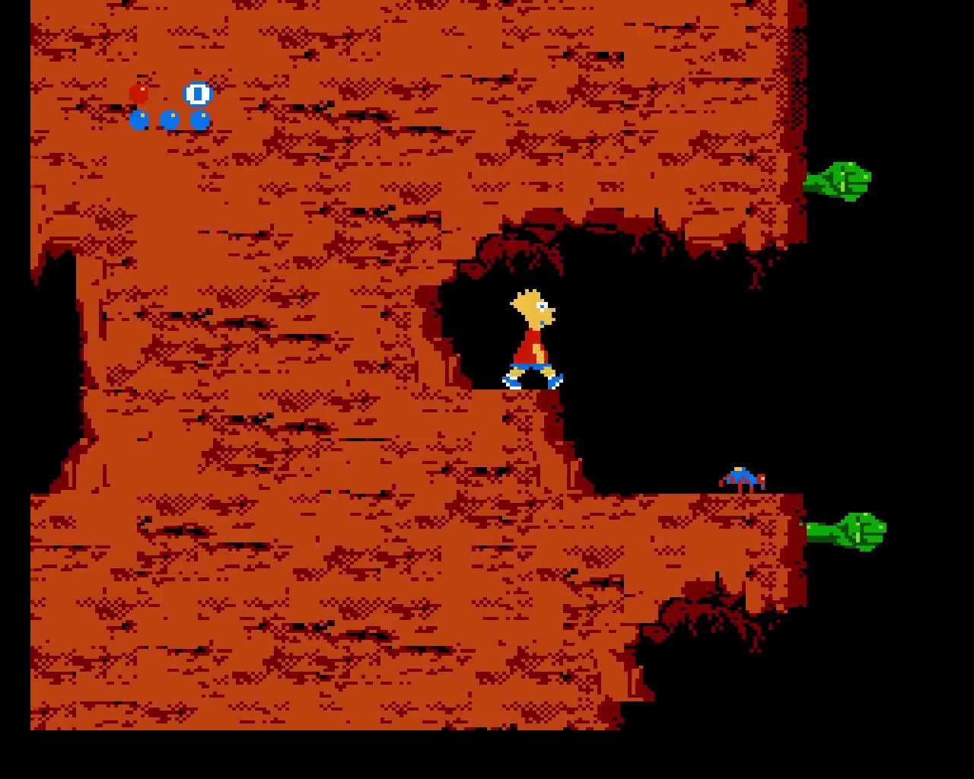
pyautogui.press('x')
pyautogui.press('Right')
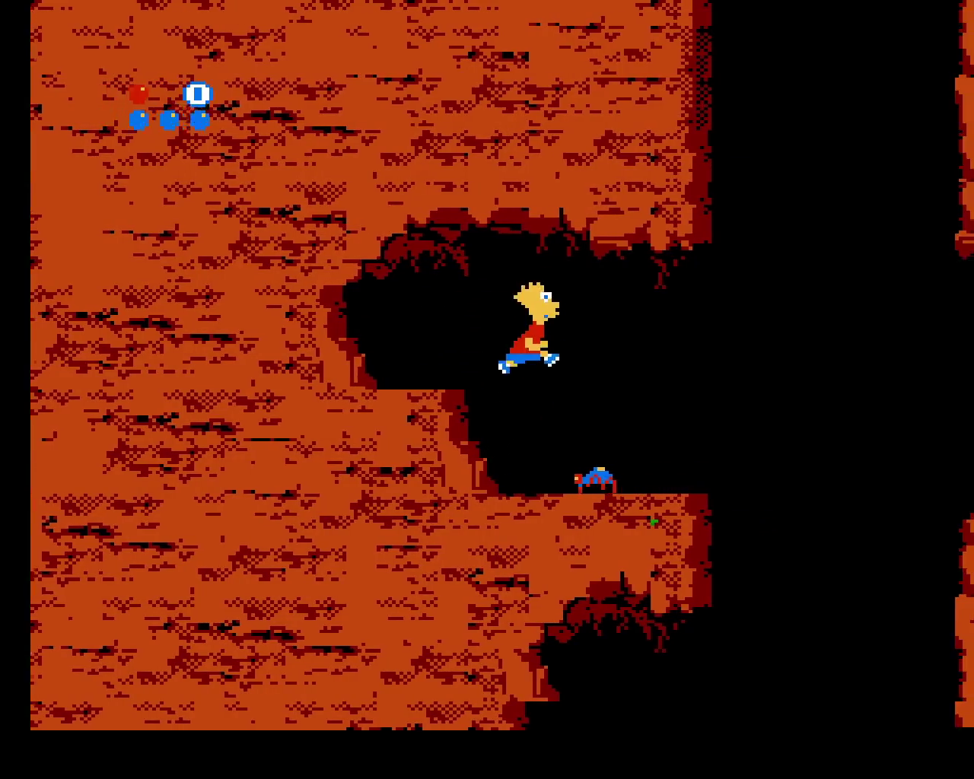
pyautogui.press('Left')
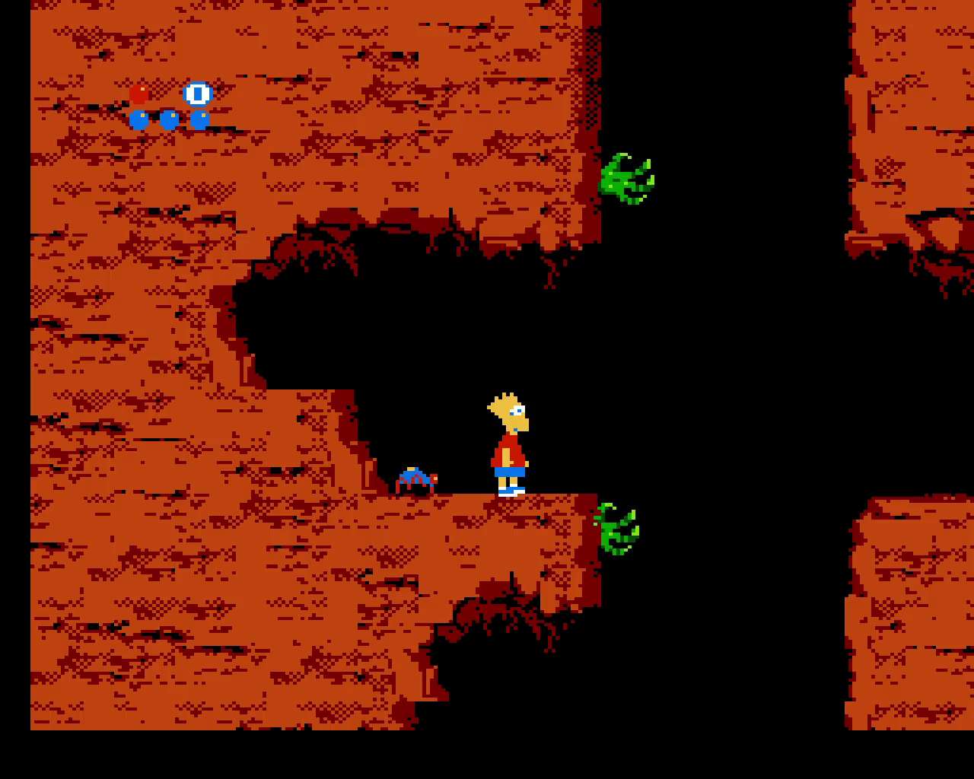
pyautogui.press('Right')
pyautogui.press('x')
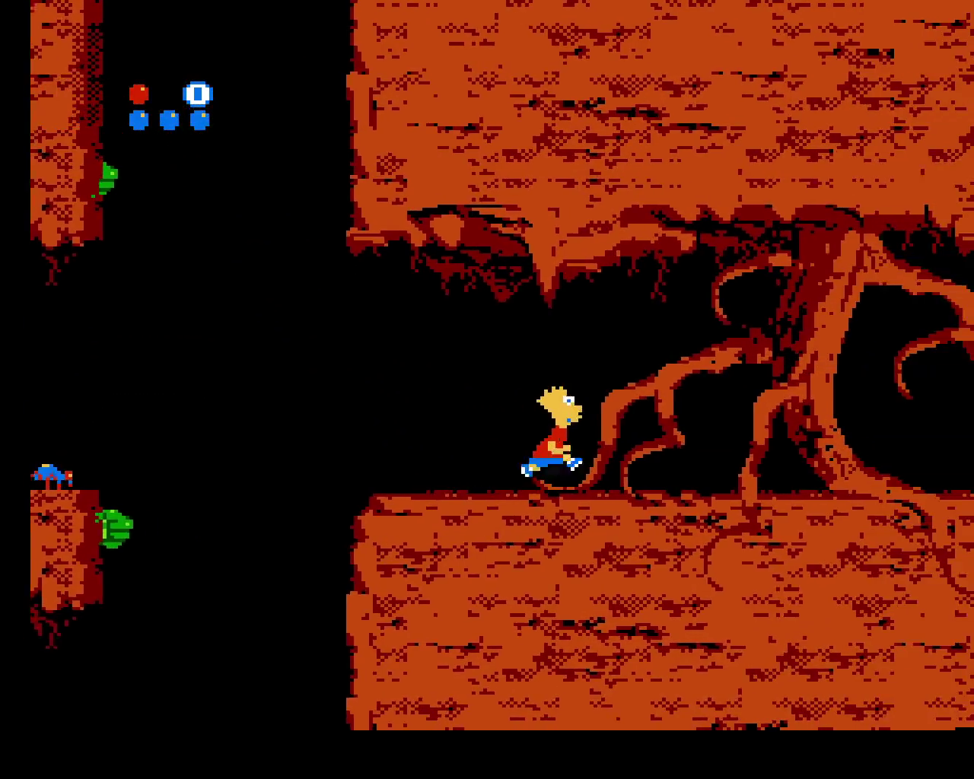
# Run Bart through the tree roots, jump off the ledge, and sink into the left teal pot
pyautogui.press('x')
pyautogui.press('Right')
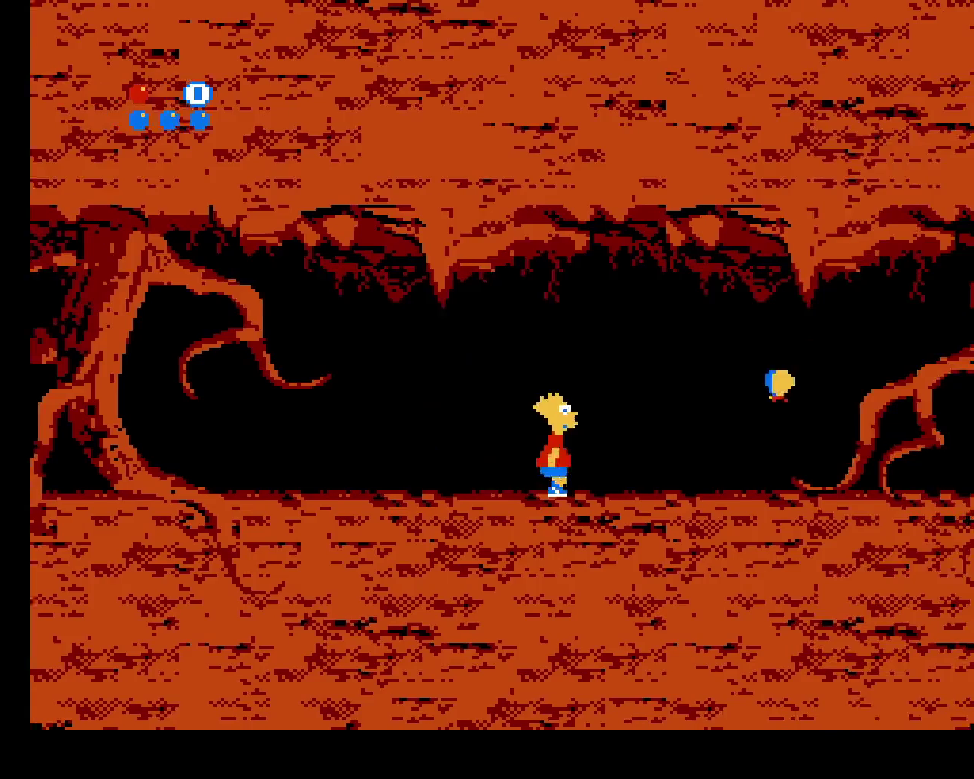
pyautogui.press('Right')
pyautogui.press('x')
pyautogui.press('x')
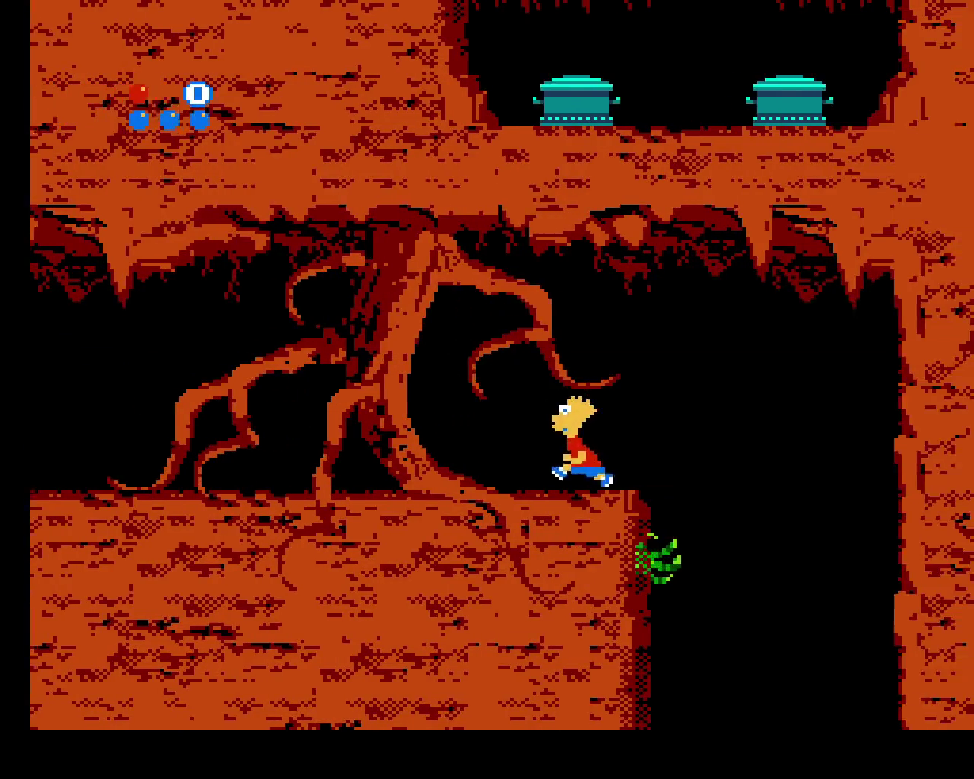
pyautogui.press('Right')
pyautogui.press('x')
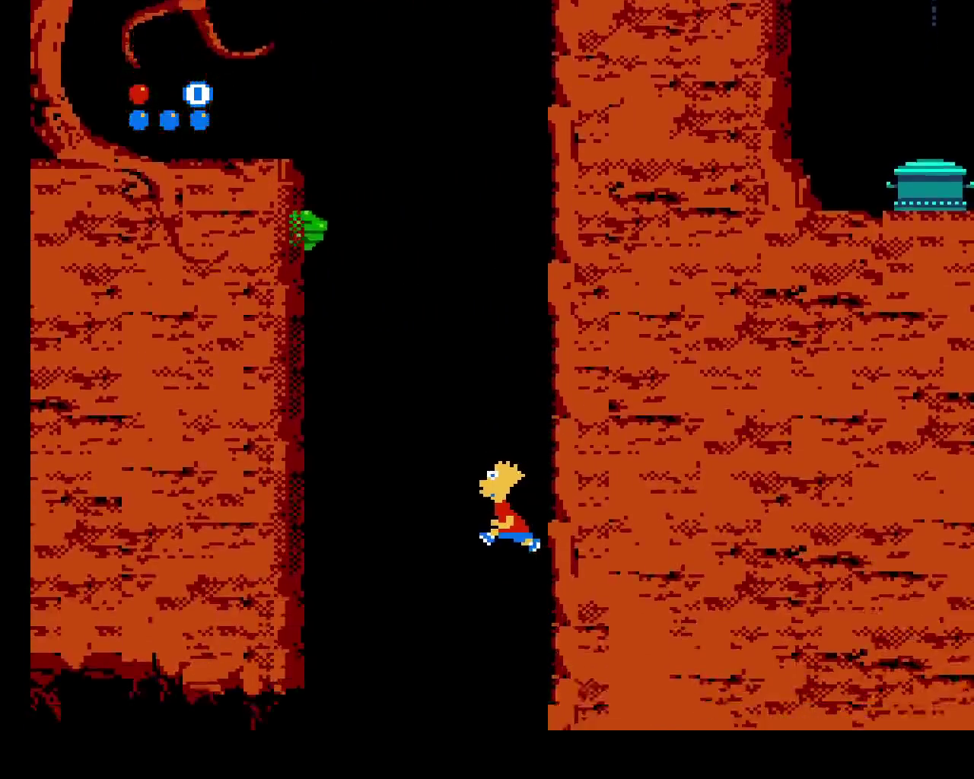
pyautogui.press('Left')
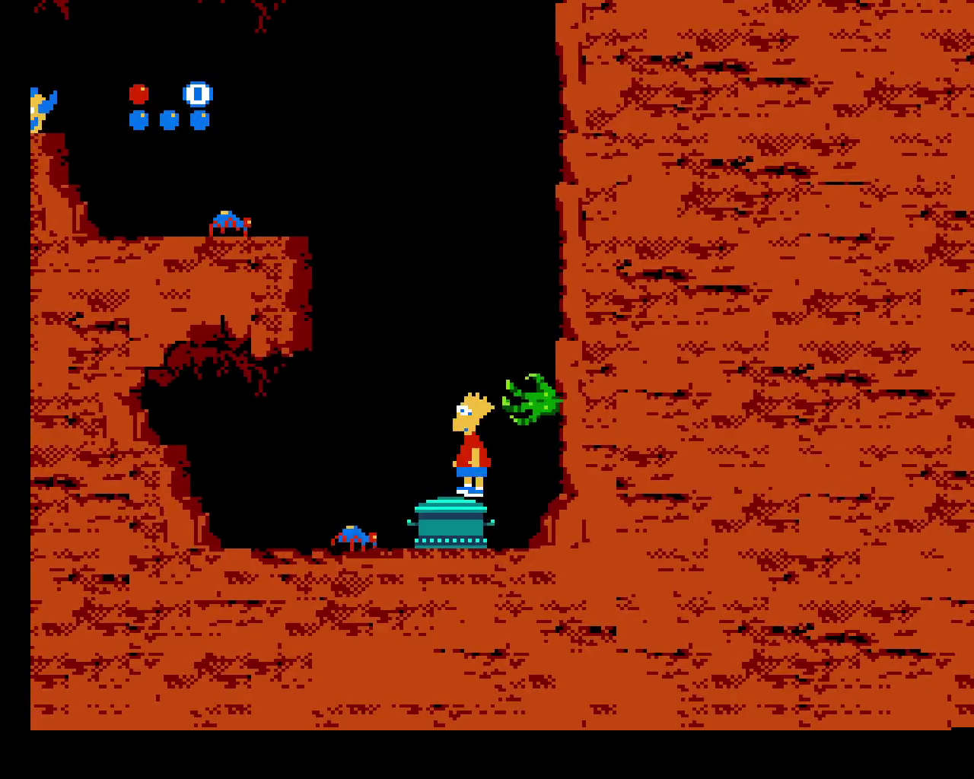
pyautogui.press('Down')
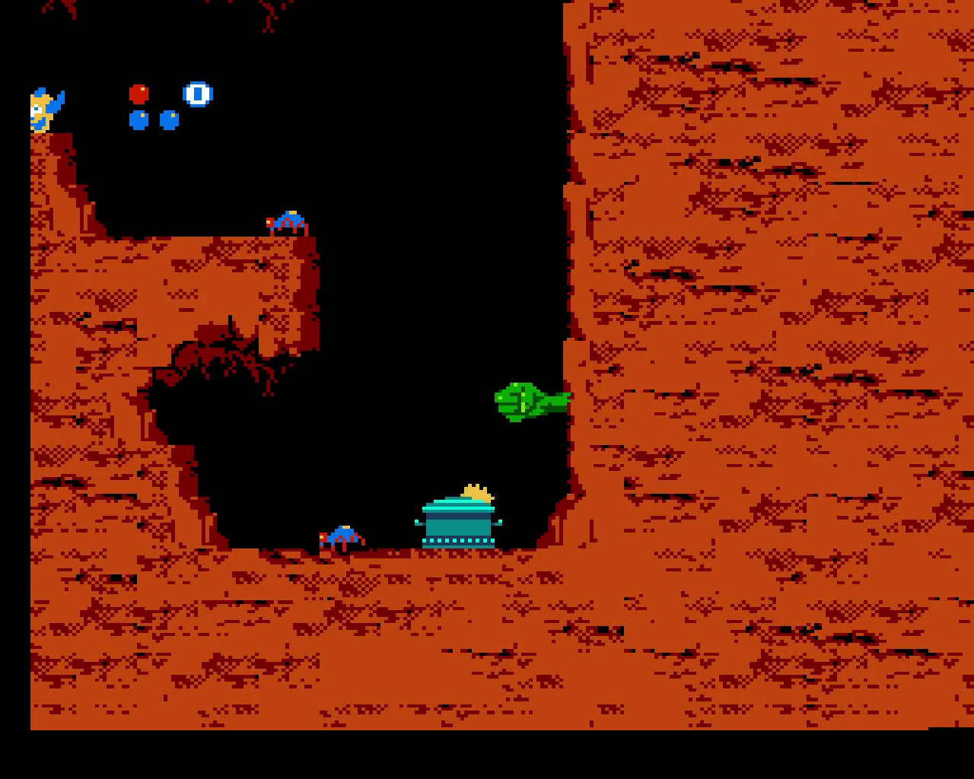
# Jump Bart onto the right pot and drop into it, reaching the tombstone room
pyautogui.press('Right')
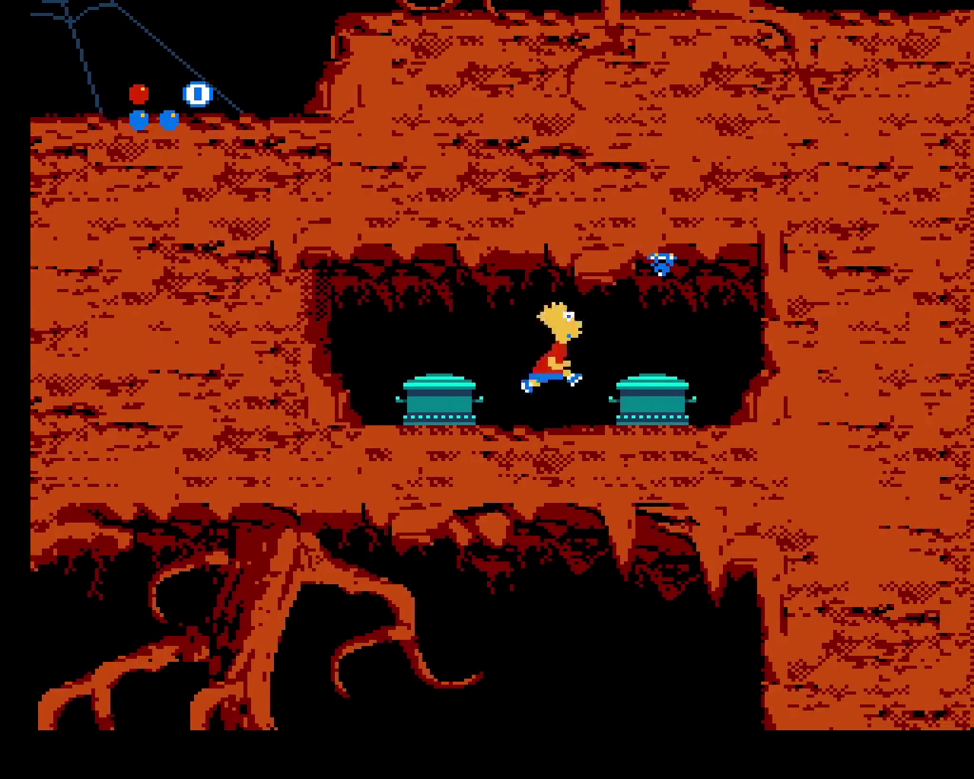
pyautogui.press('Down')
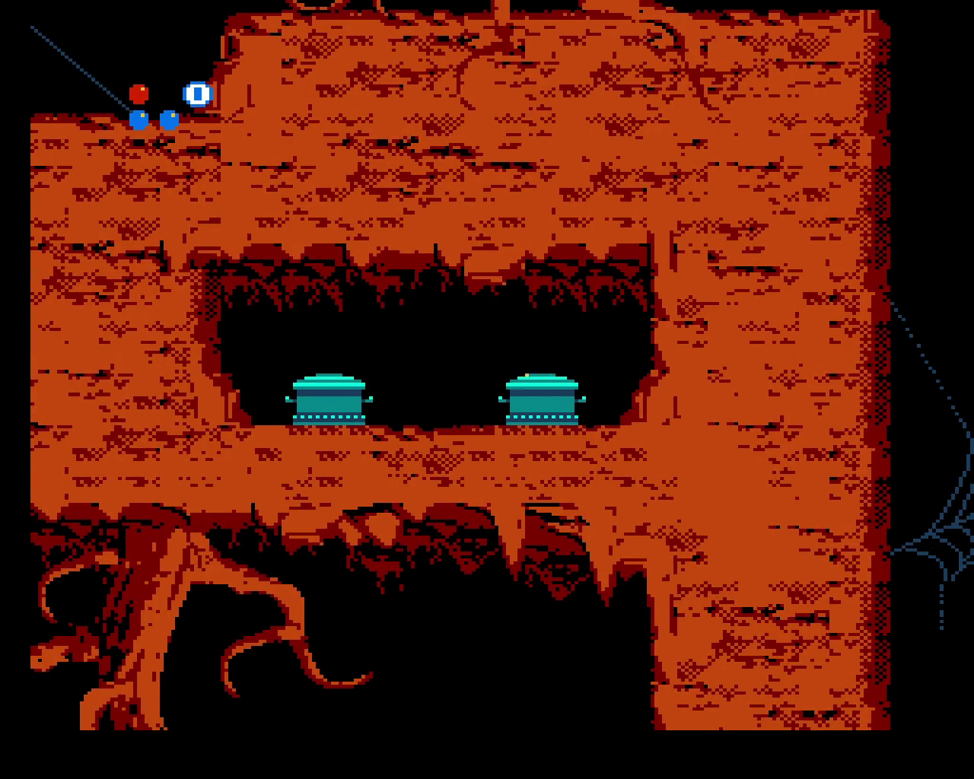
pyautogui.press('Right')
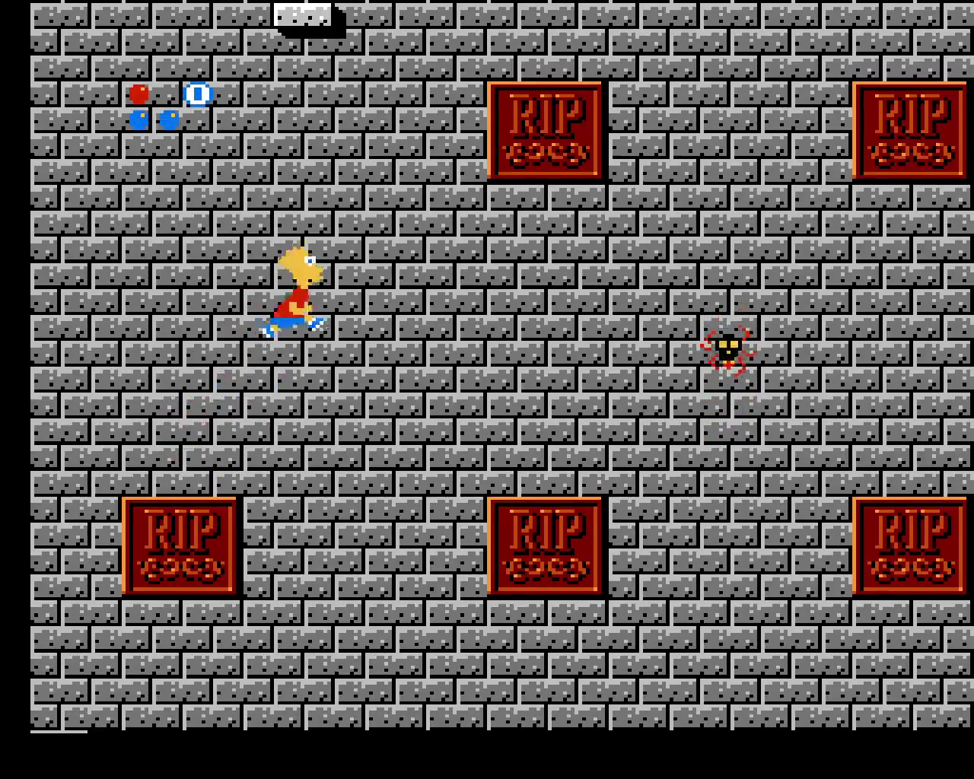
# Hop Bart across the tombstones onto the stone ledge and save state slot 0
pyautogui.press('Left')
pyautogui.press('Right')
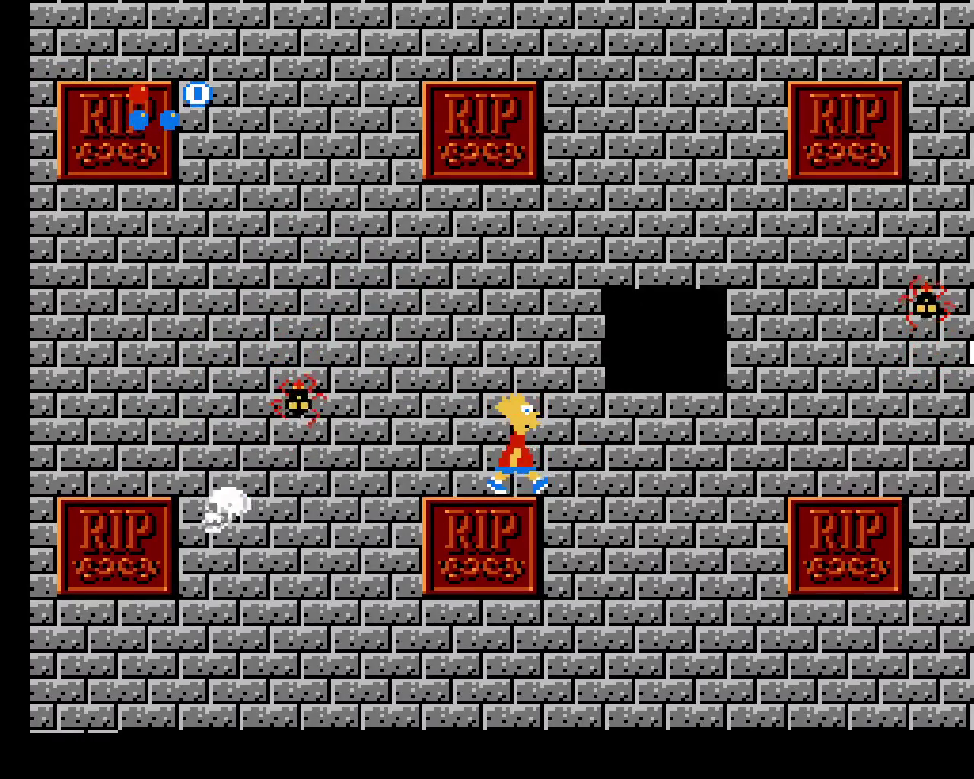
pyautogui.press('Right')
pyautogui.press('Left')
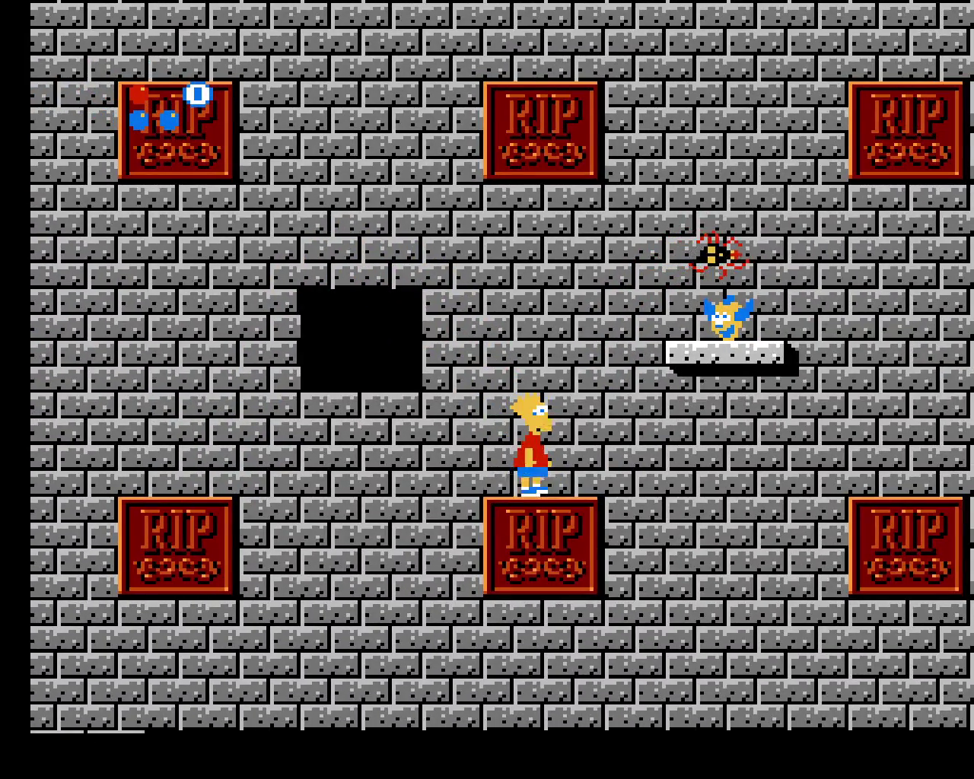
pyautogui.press('Right')
pyautogui.press('Left')
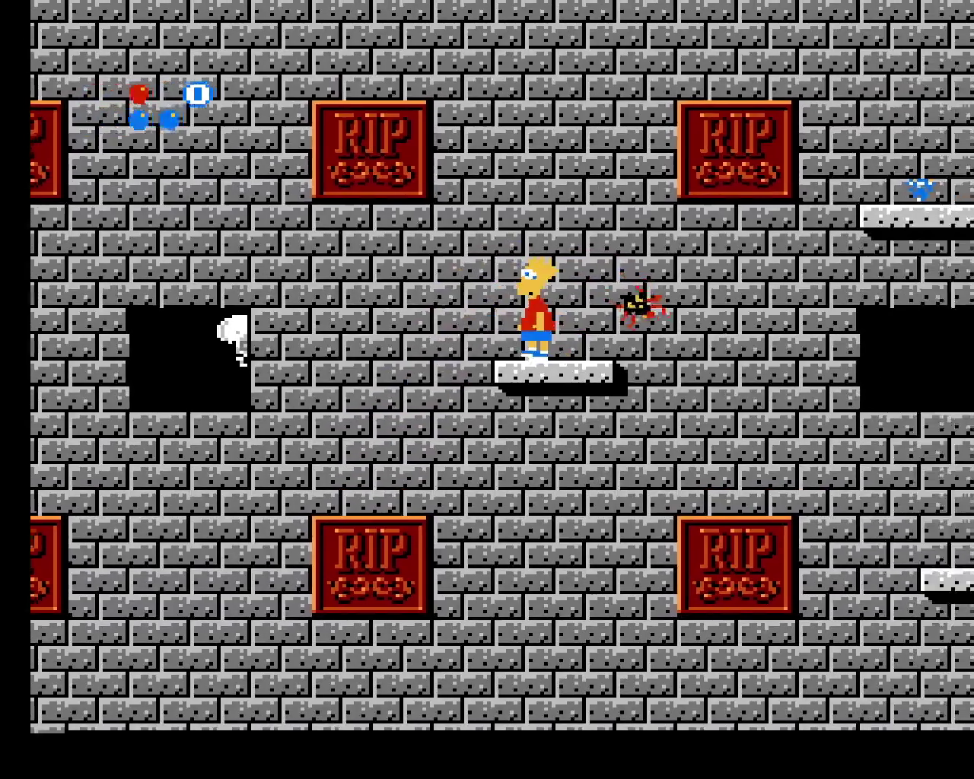
pyautogui.press('Right')
pyautogui.press('Up')
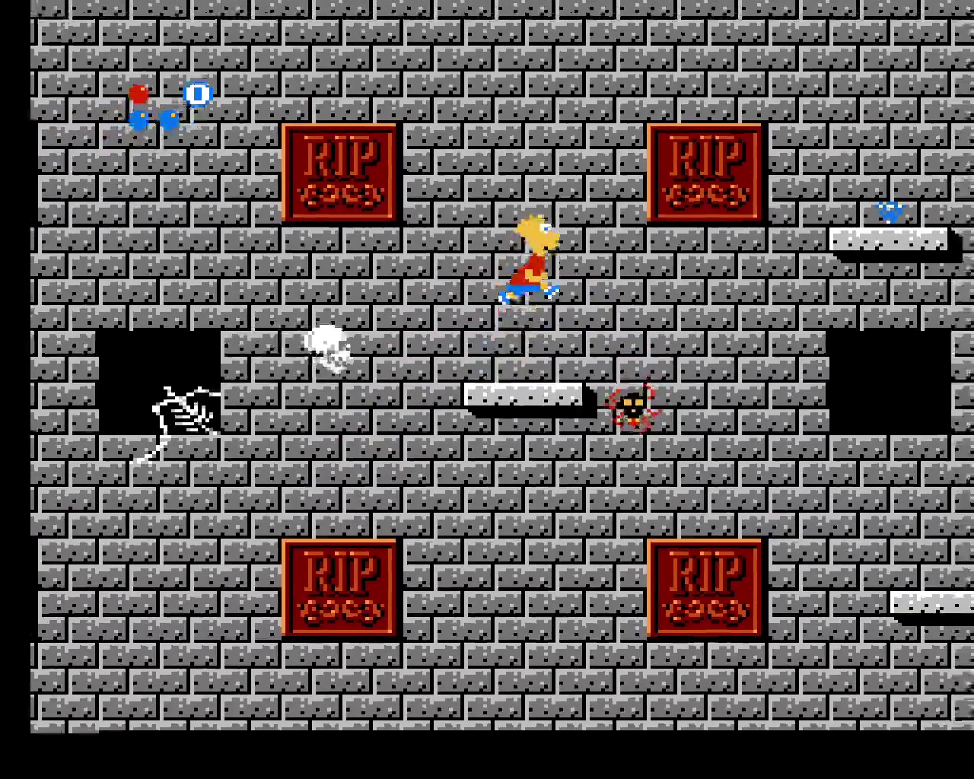
pyautogui.press('Left')
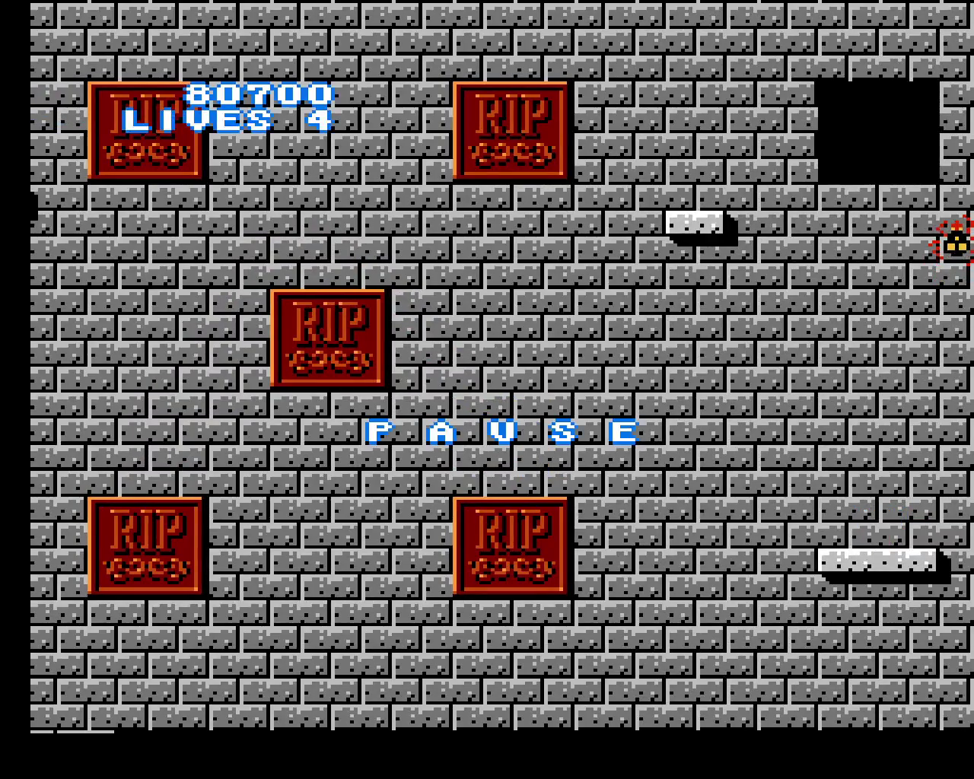
pyautogui.press('F5')
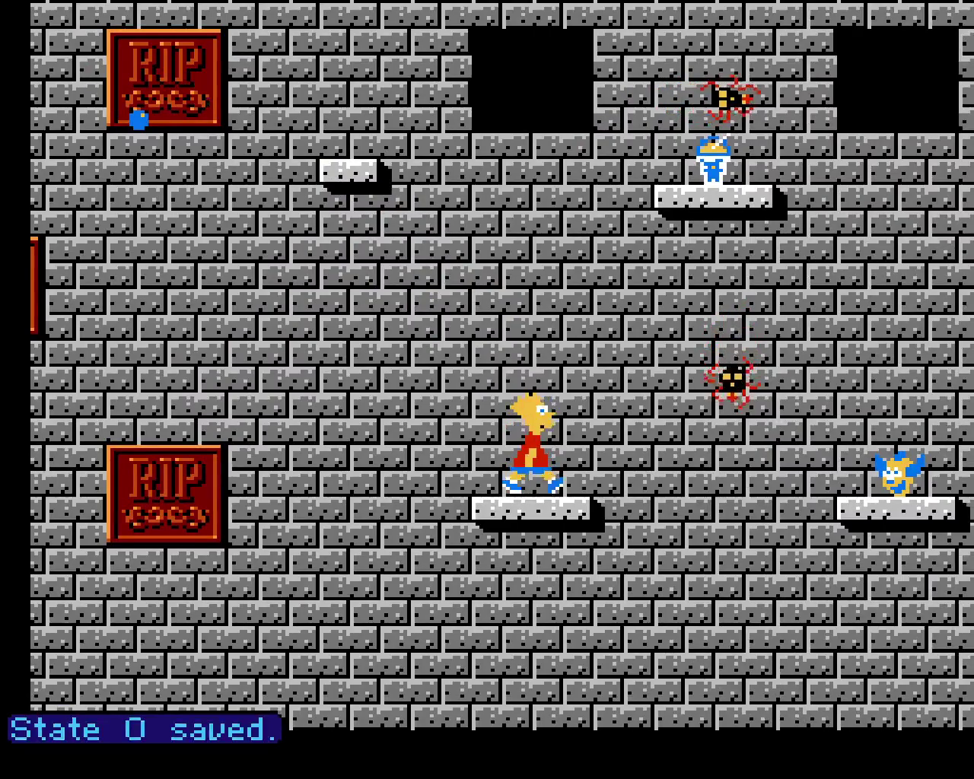
# Leap Bart off the ledge, run right, and save the state again
pyautogui.press('Right')
pyautogui.press('x')
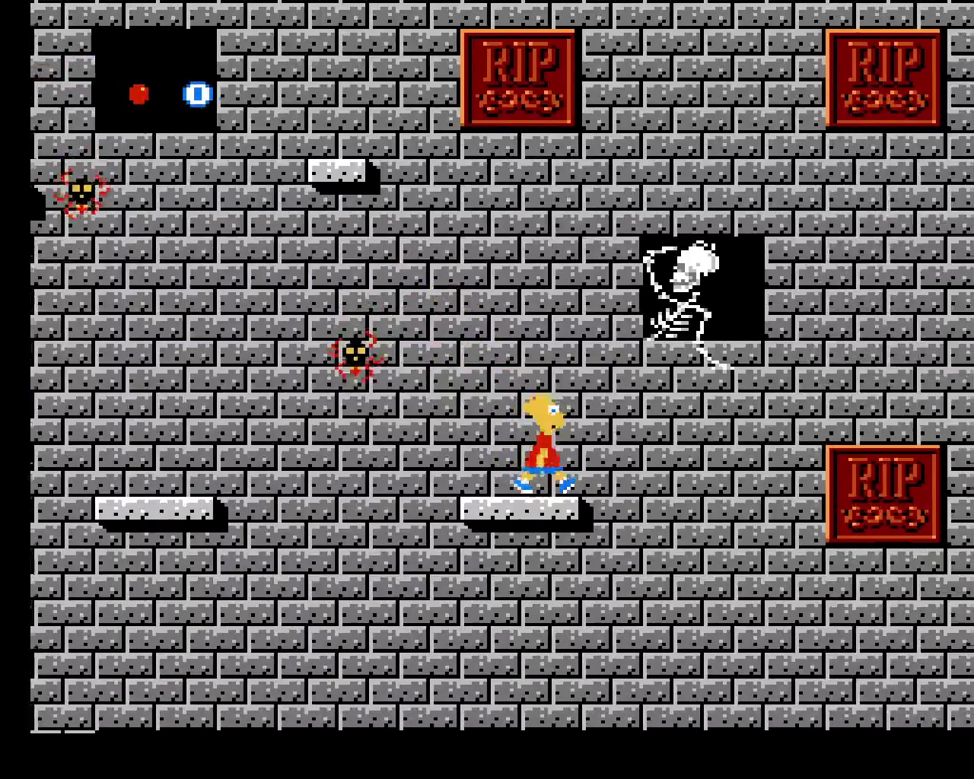
pyautogui.press('Right')
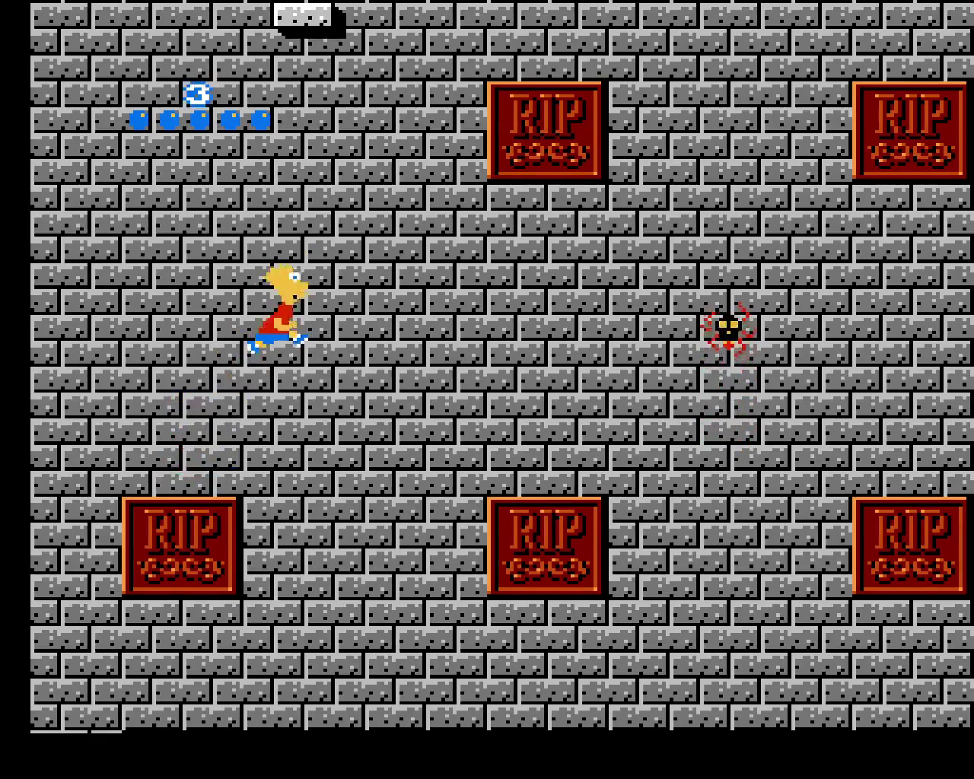
pyautogui.press('F5')
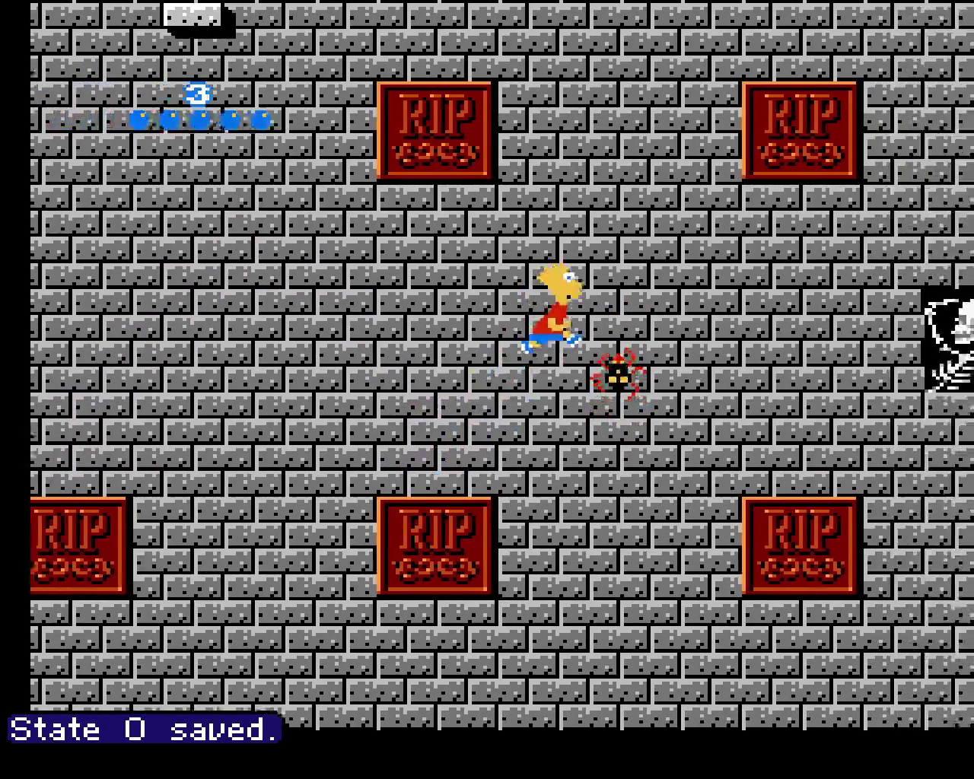
# Skate Bart right across the crypt, over the gap and tombstones onto a ledge
pyautogui.press('Right')
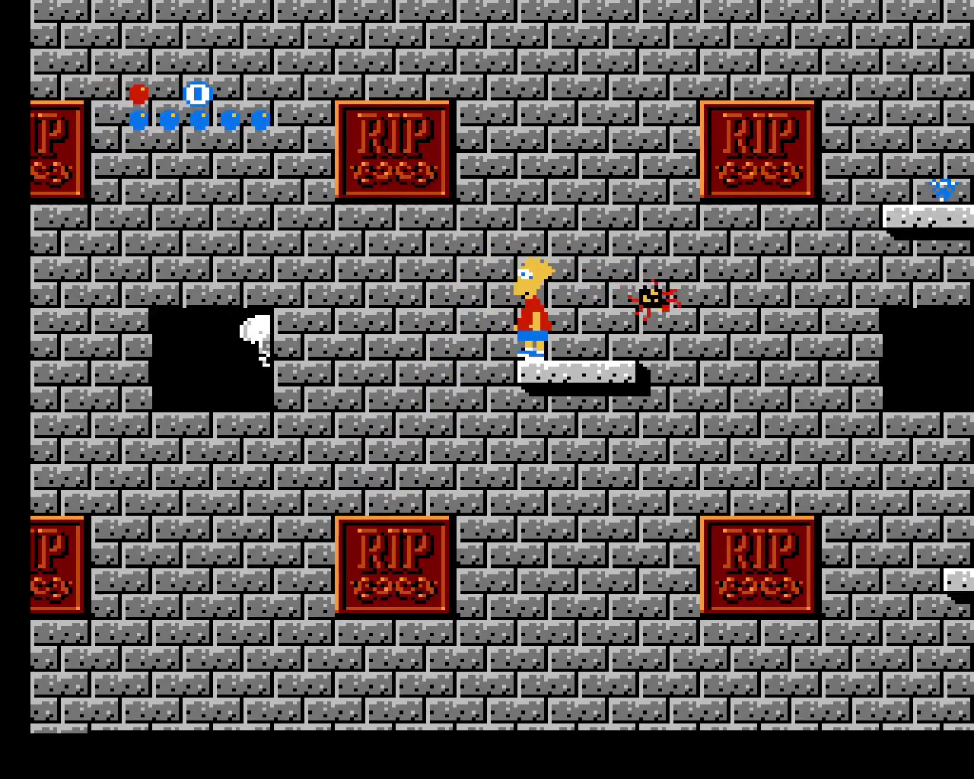
pyautogui.press('Right')
pyautogui.press('Right')
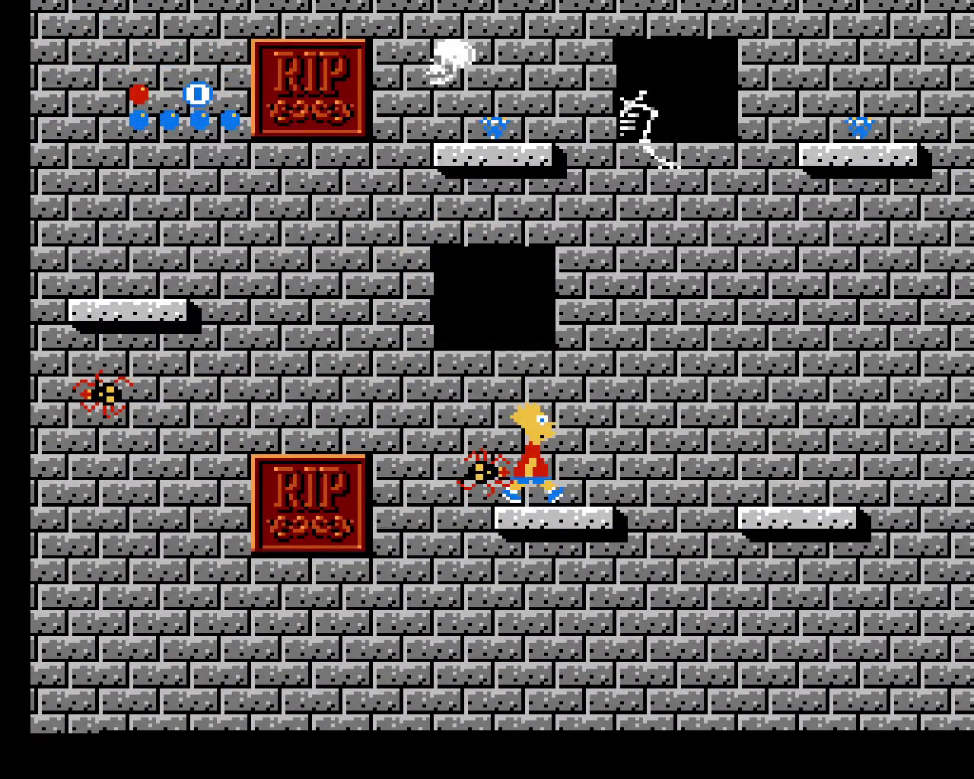
pyautogui.press('Right')
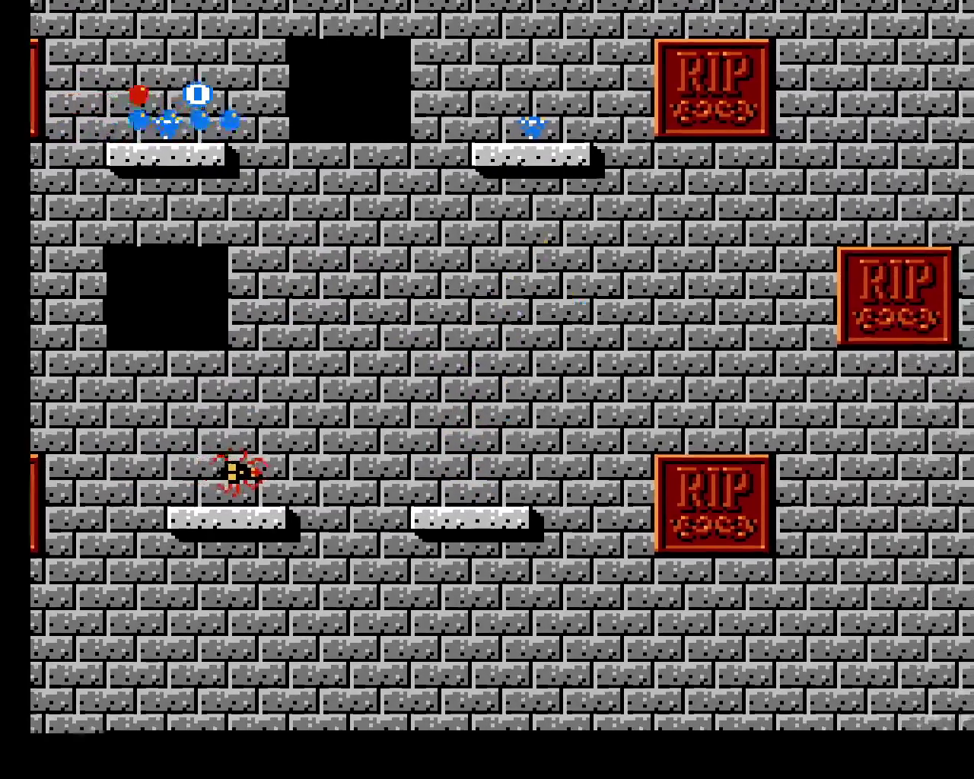
pyautogui.press('Right')
pyautogui.press('Right')
pyautogui.press('Right')
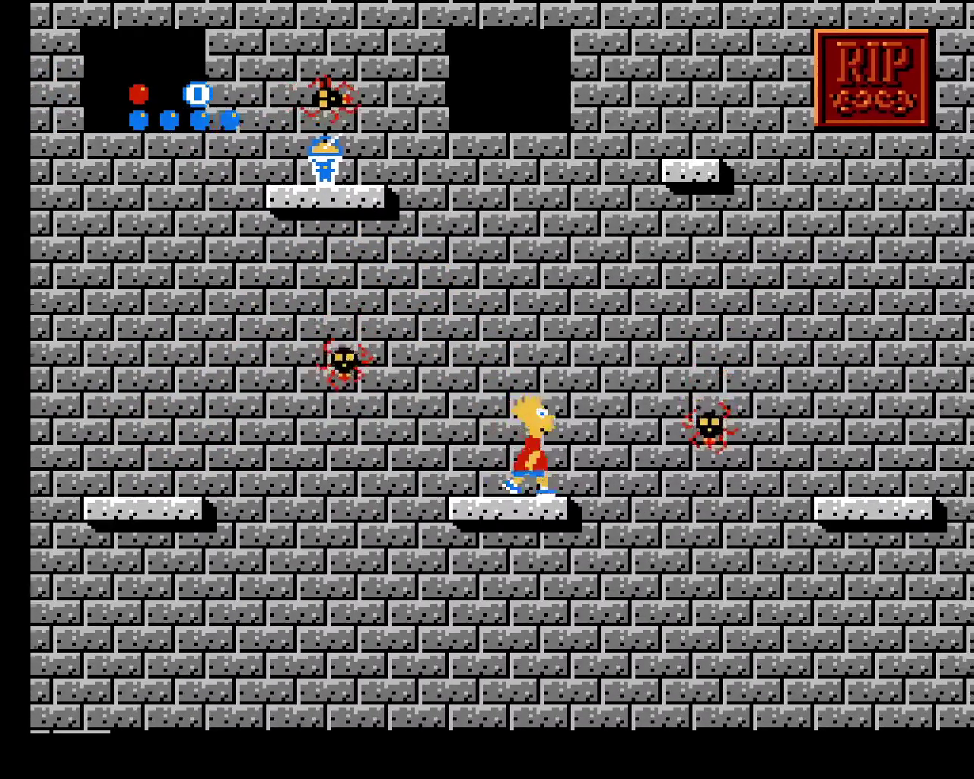
pyautogui.press('Right')
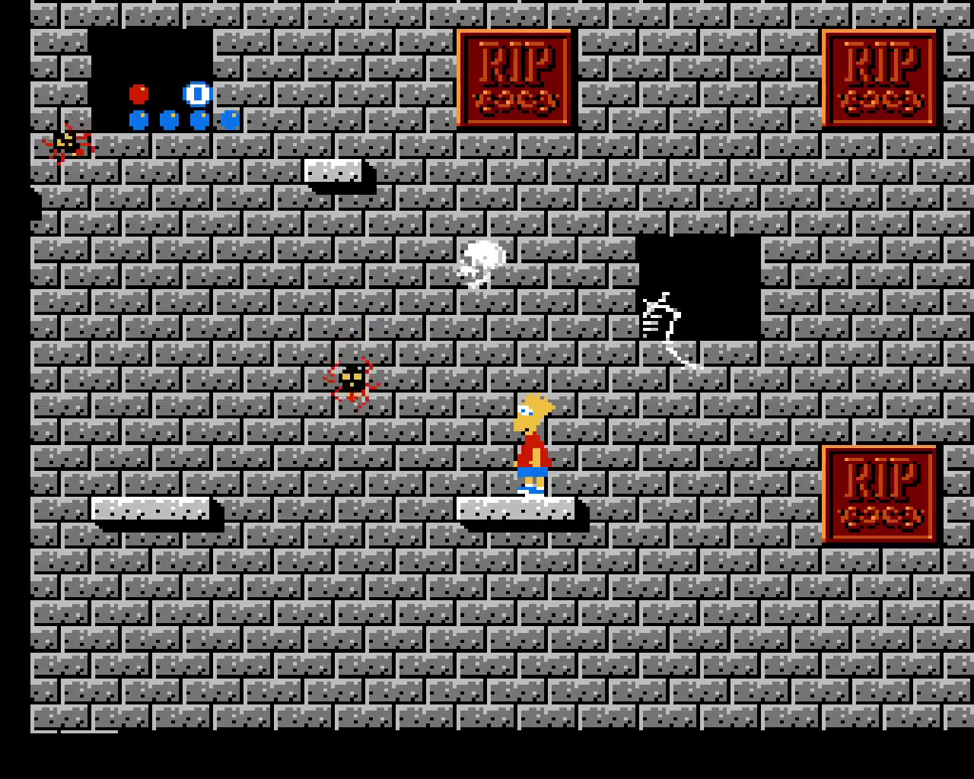
pyautogui.press('Right')
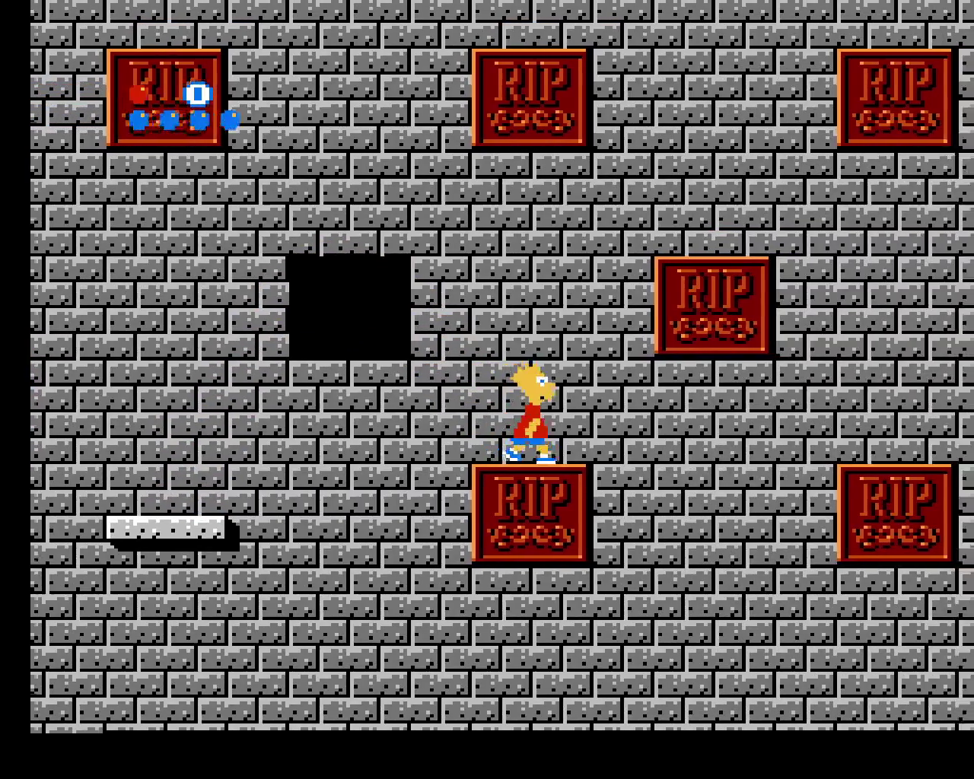
# Climb Bart up the tombstones to the higher ledges, then load state slot 0
pyautogui.press('Up')
pyautogui.press('Left')
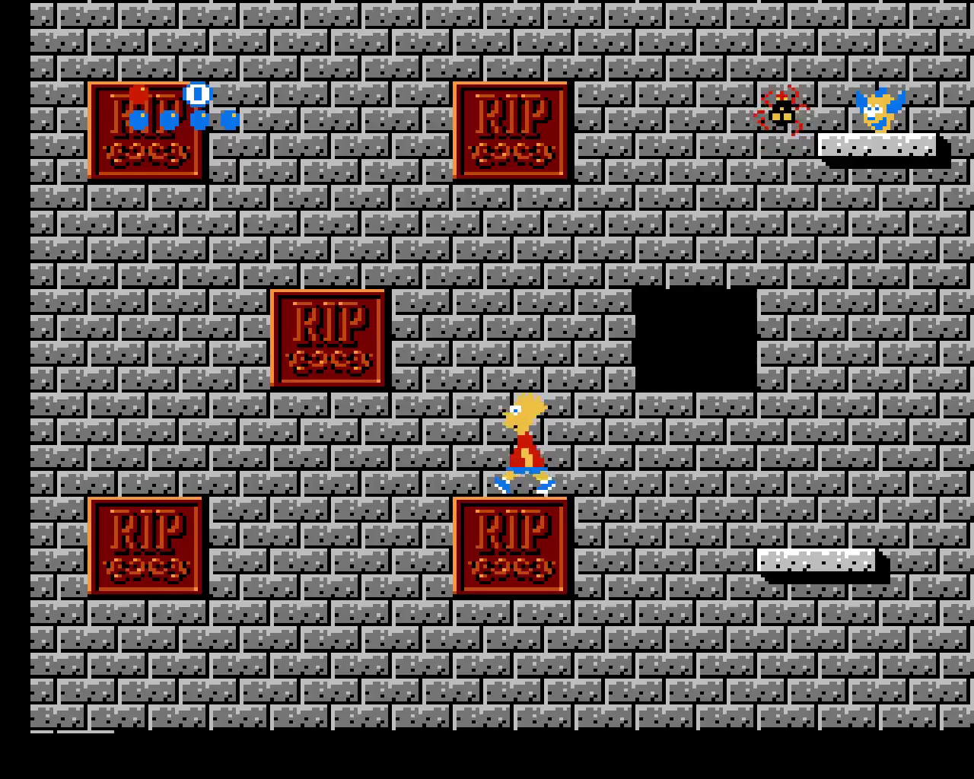
pyautogui.press('Right')
pyautogui.press('Up')
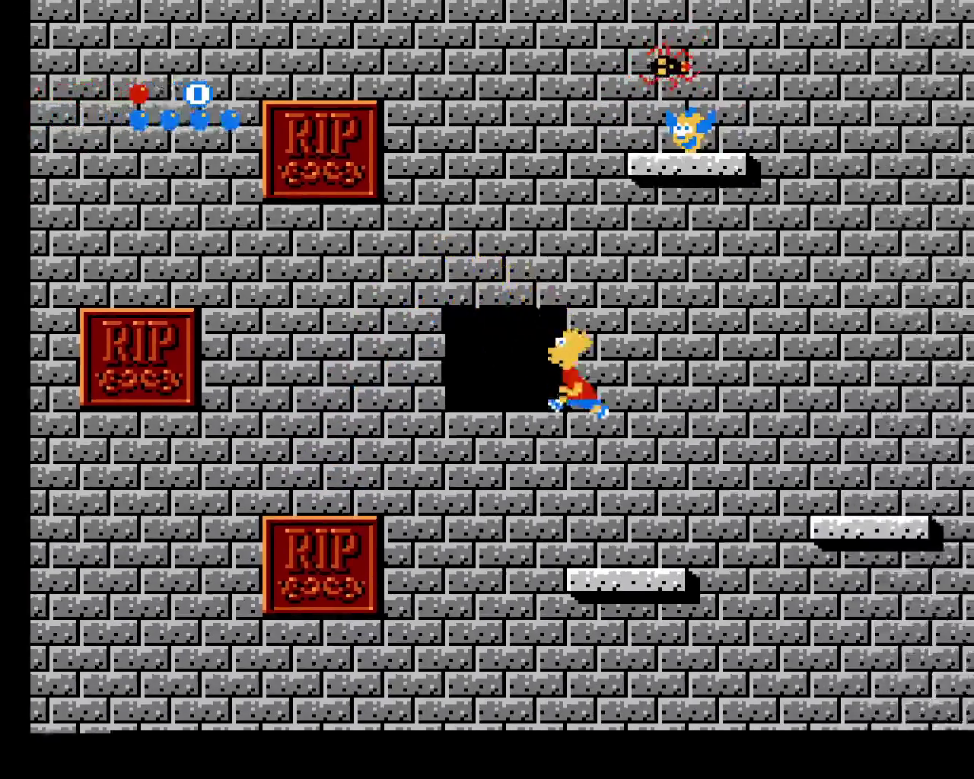
pyautogui.press('Right')
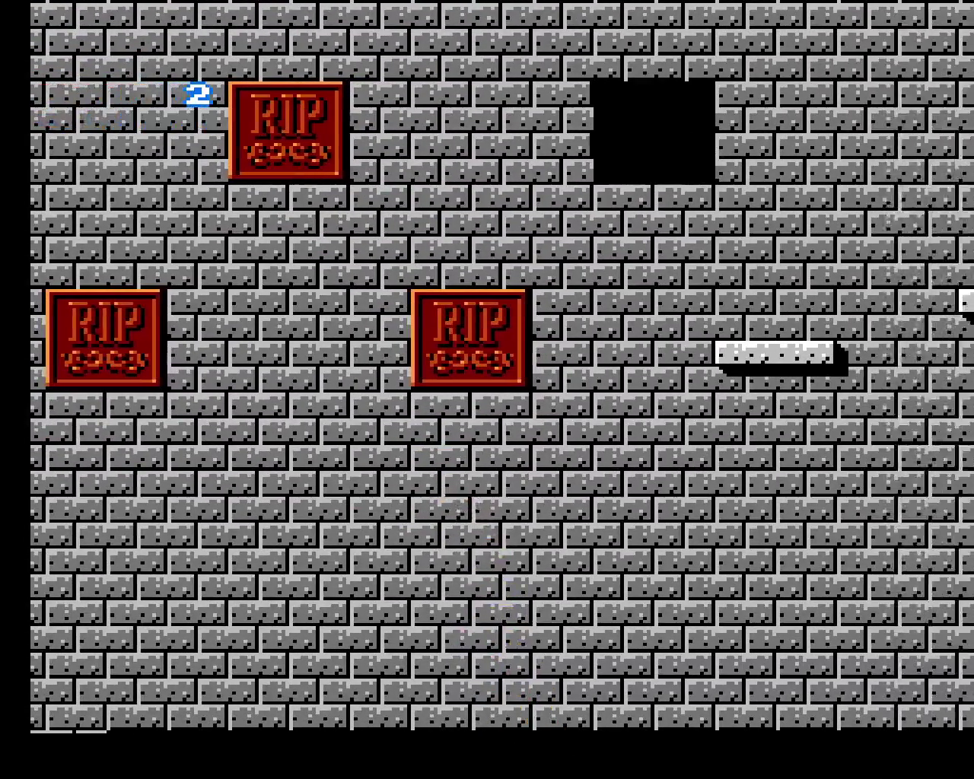
pyautogui.press('F7')
pyautogui.press('Right')
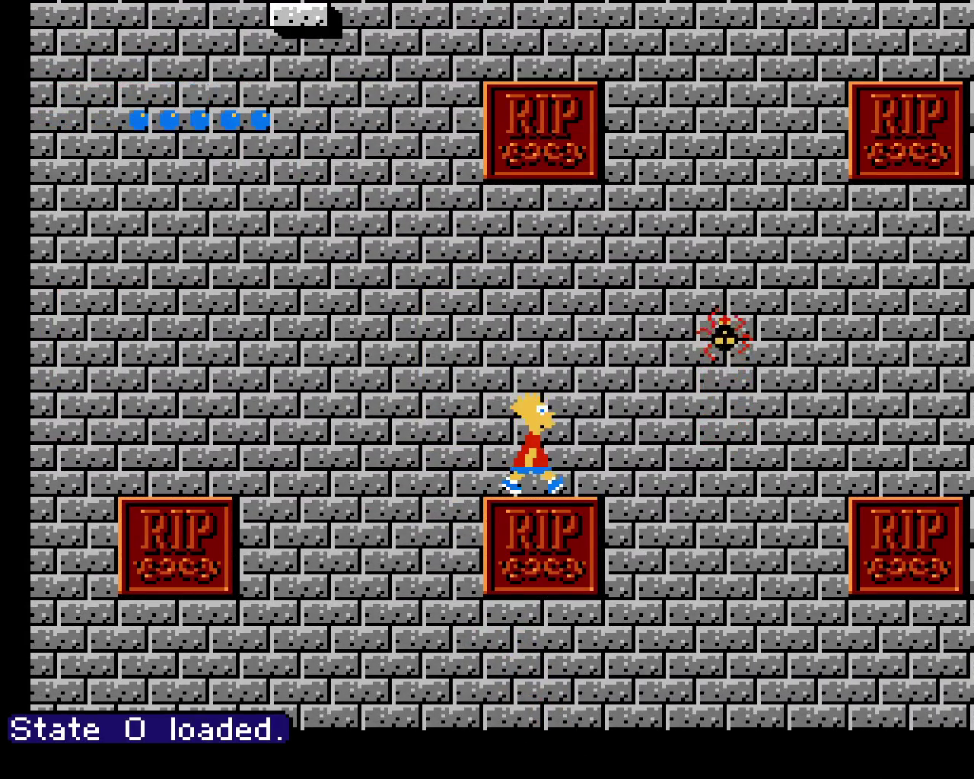
# Reload state slot 0, skate Bart right past the black hole, then reset the game with F10
pyautogui.press('Up')
pyautogui.press('F7')
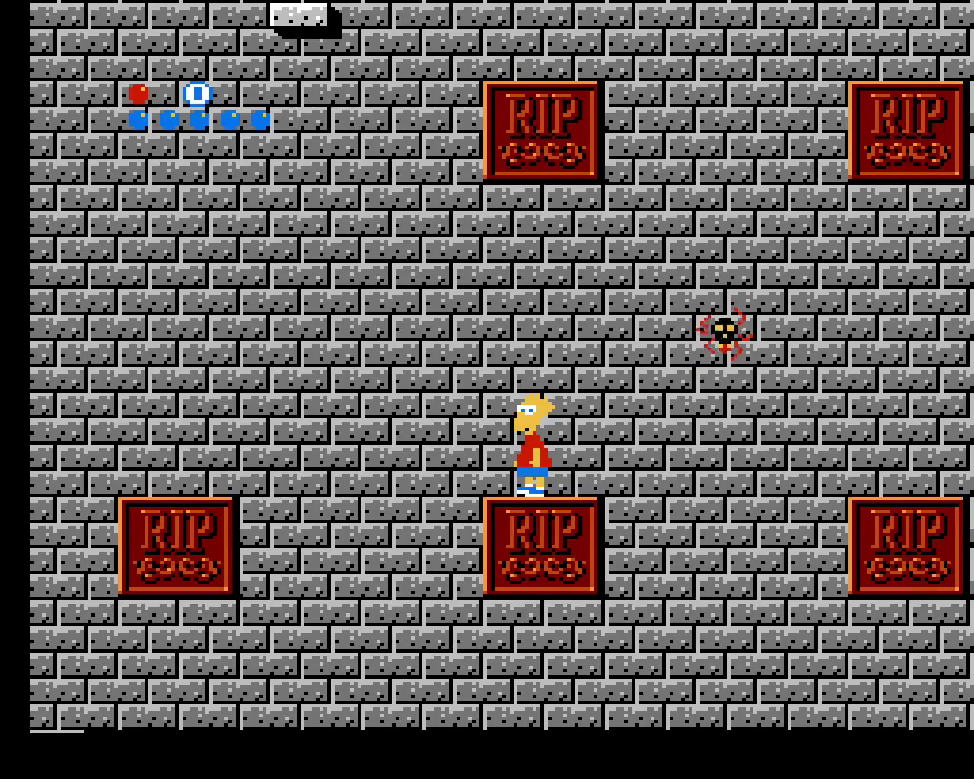
pyautogui.press('Right')
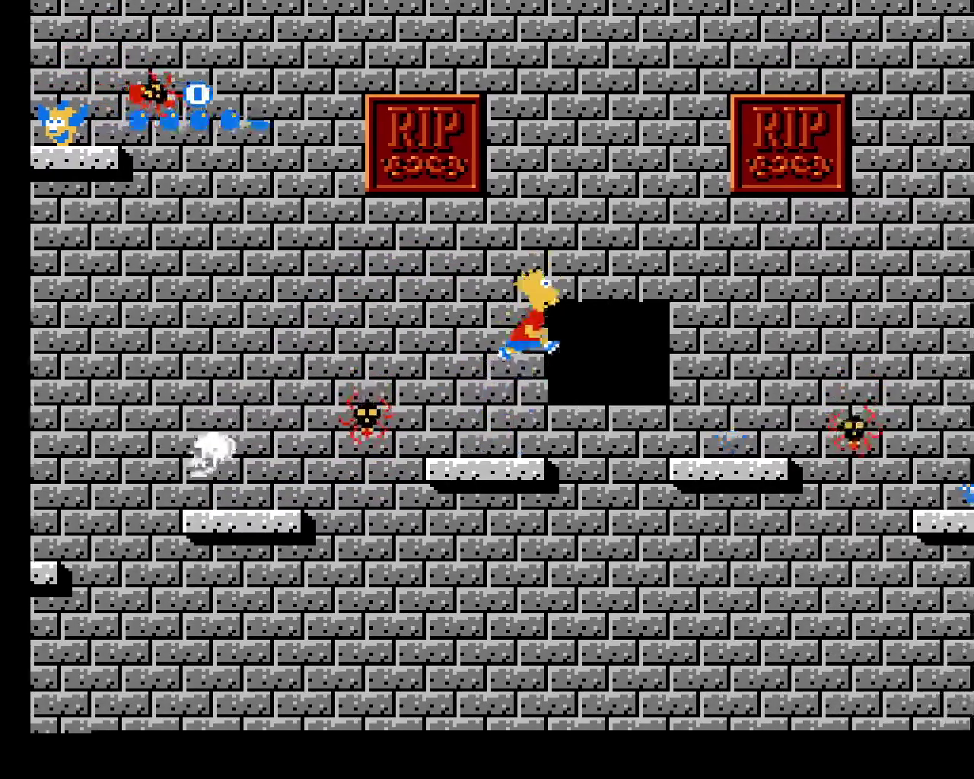
pyautogui.press('Right')
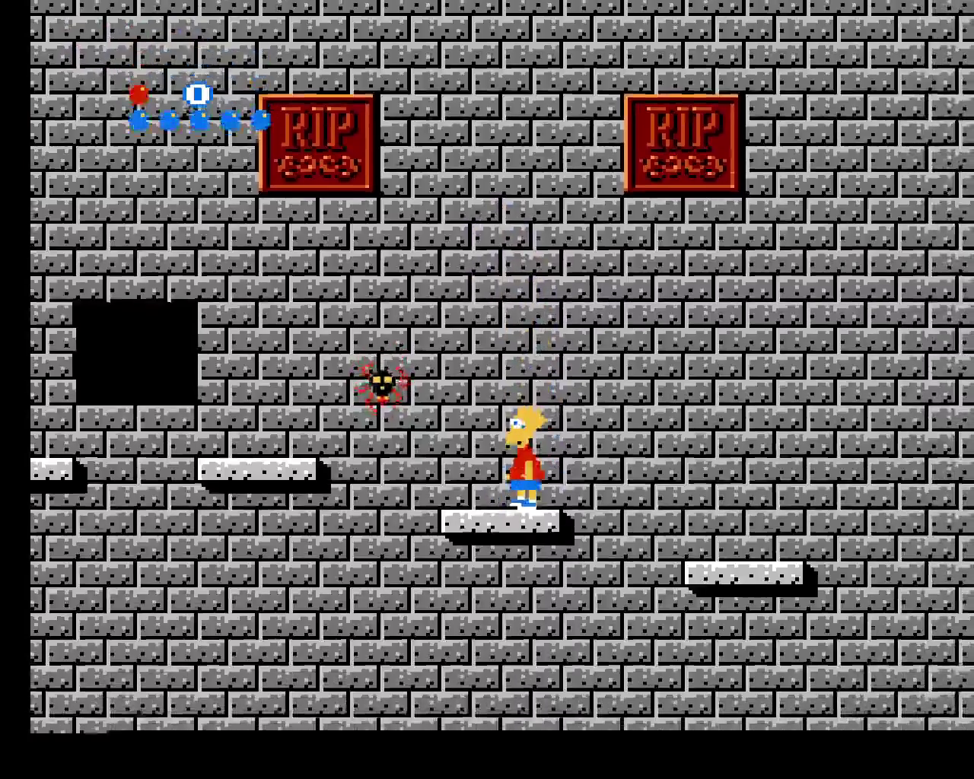
pyautogui.press('Right')
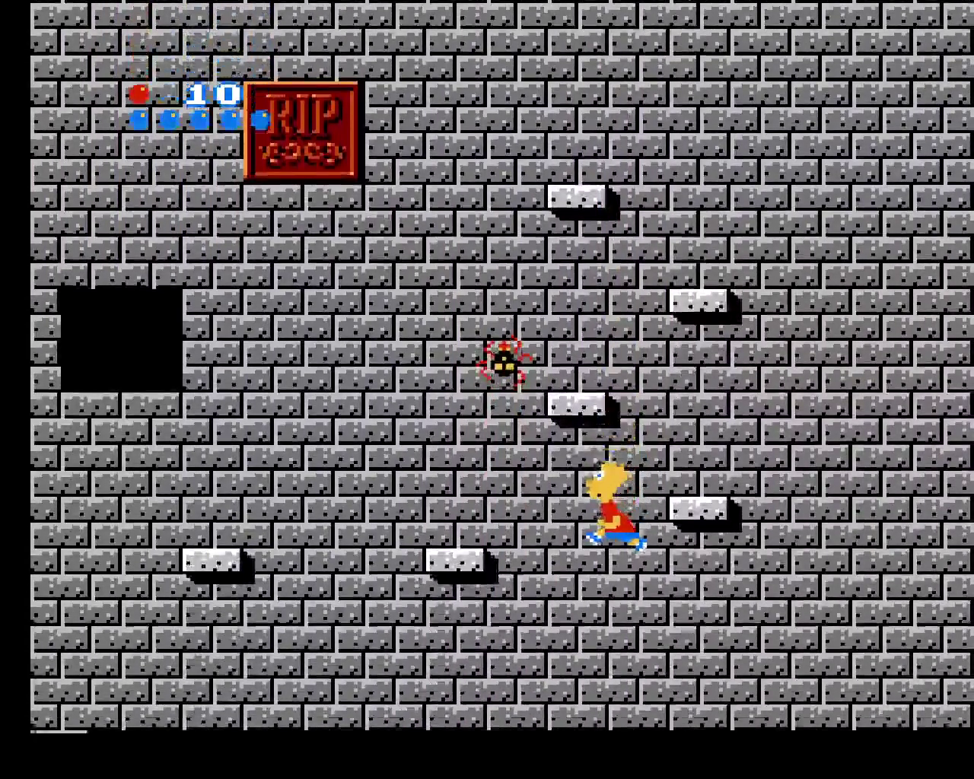
pyautogui.press('F10')
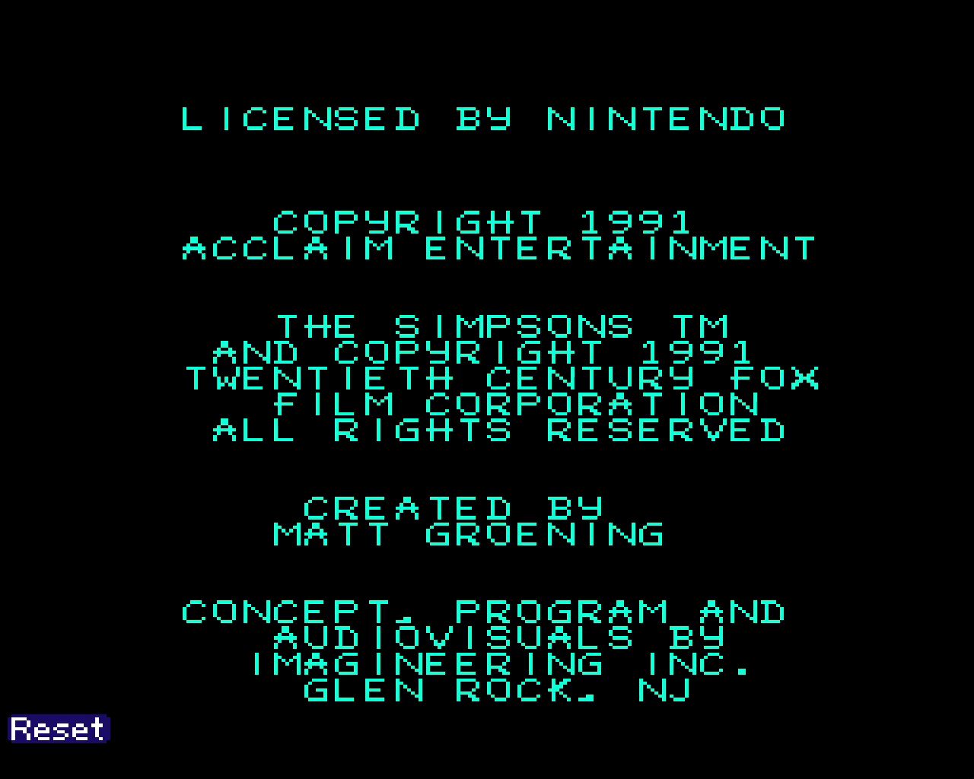
# Load state slot 0, jump Bart beside the dark opening, then reload slot 0
pyautogui.press('F7')
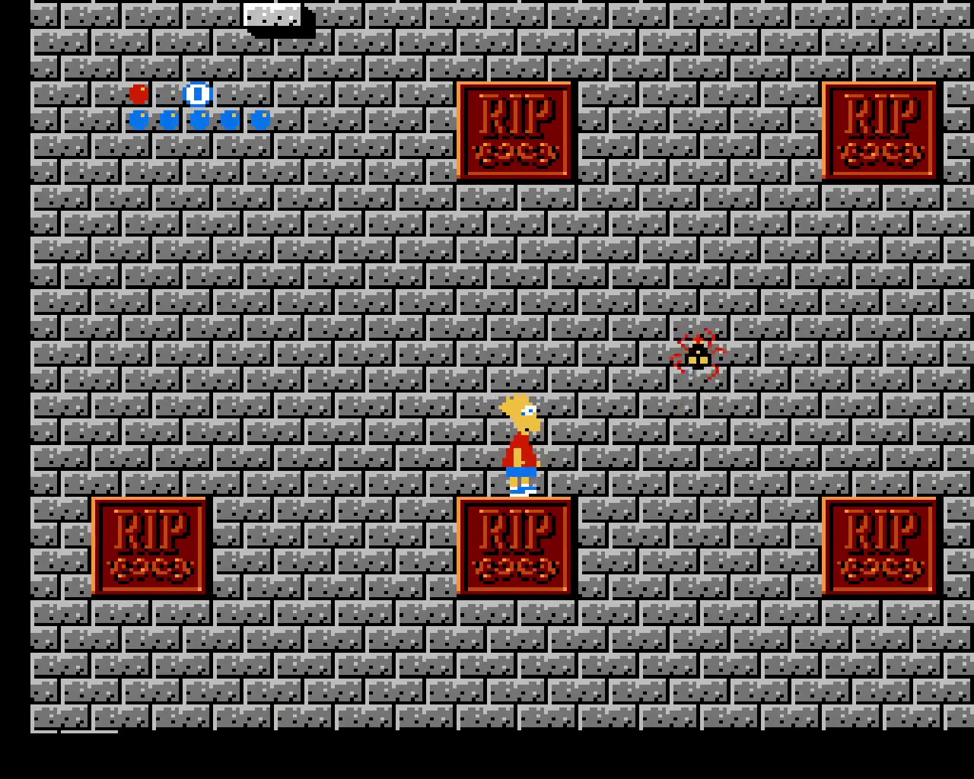
pyautogui.press('Right')
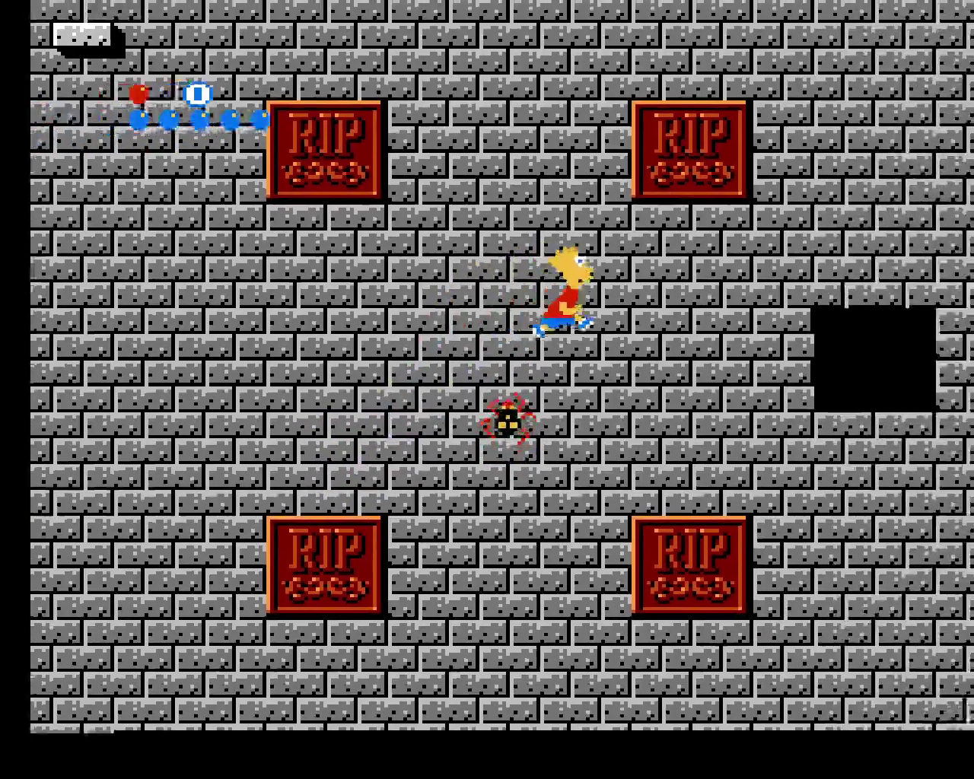
pyautogui.press('Up')
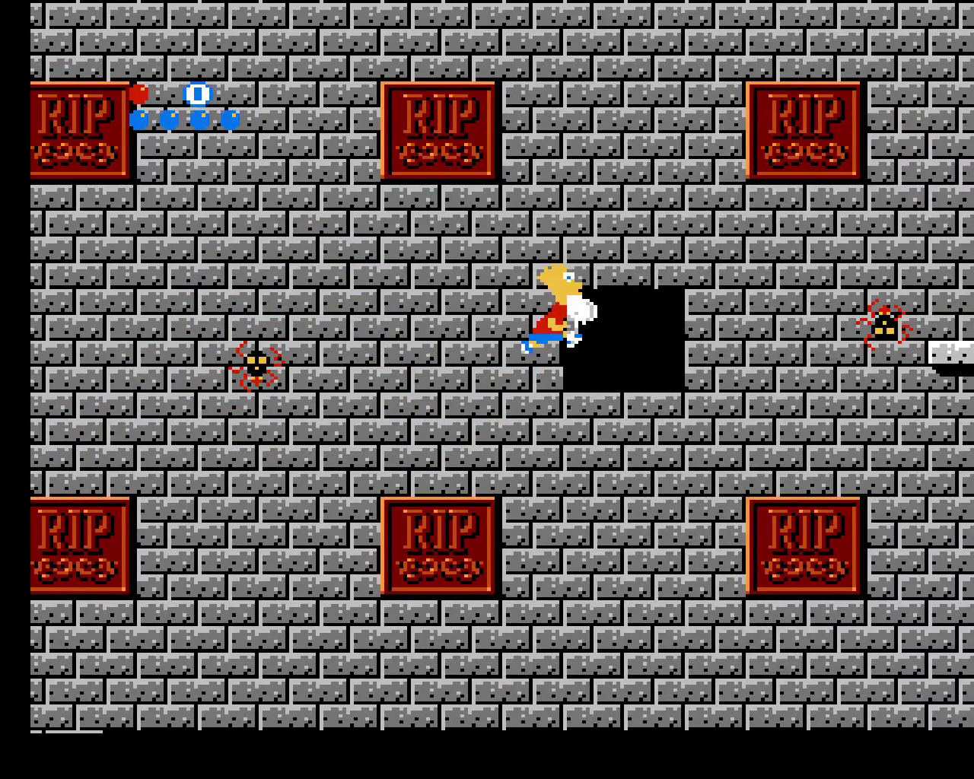
pyautogui.press('Left')
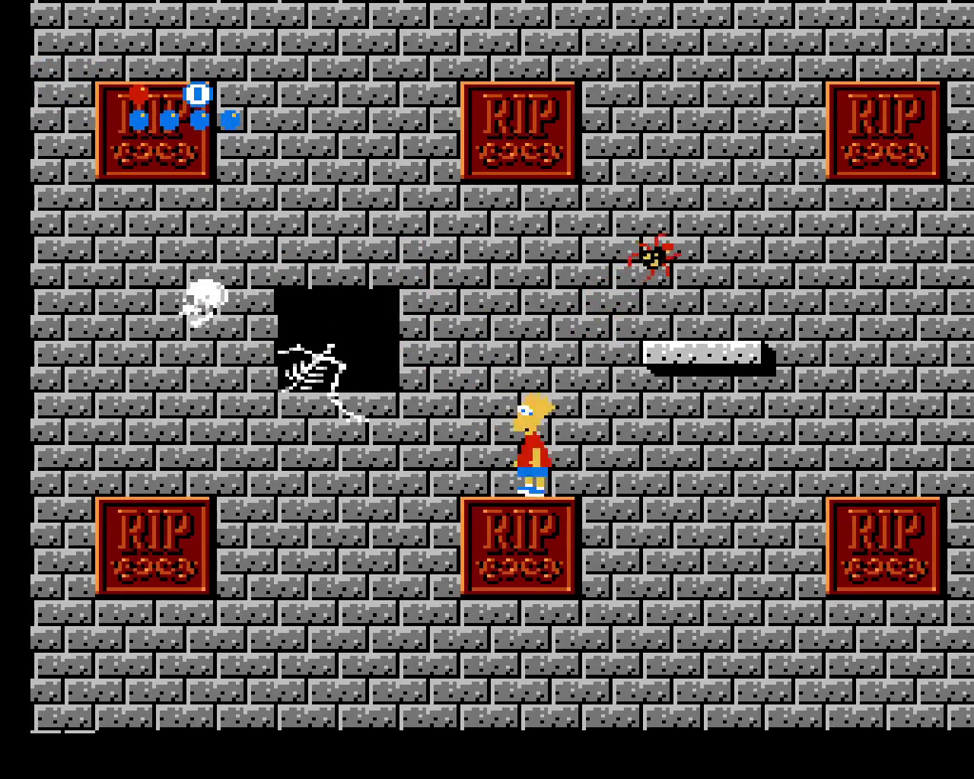
pyautogui.press('F7')
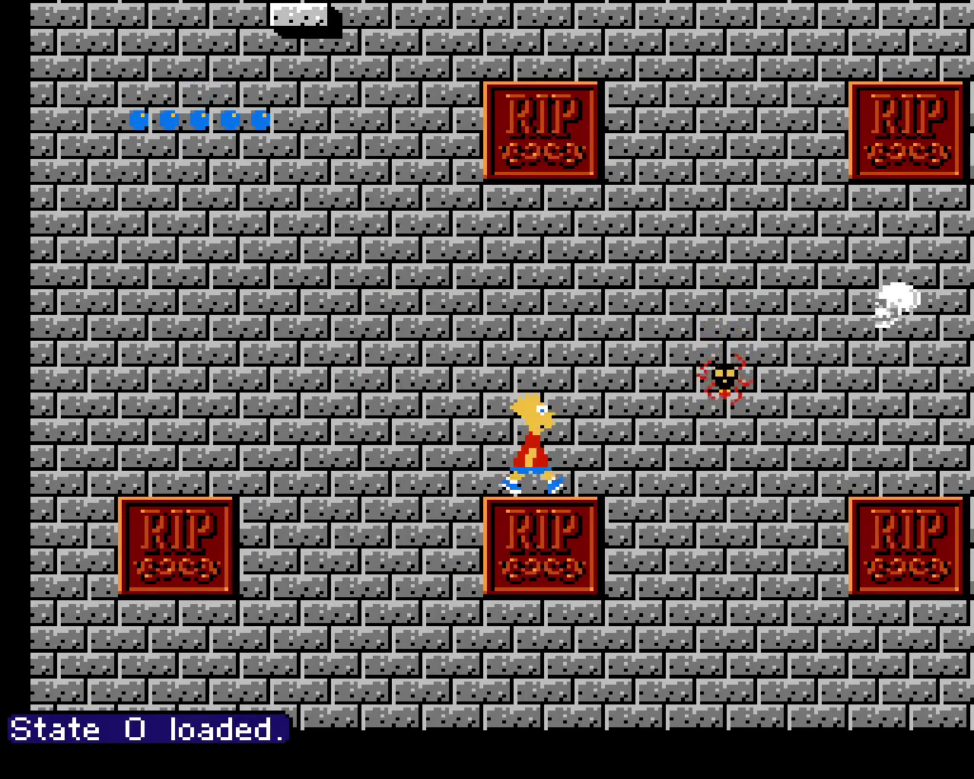
pyautogui.press('Right')
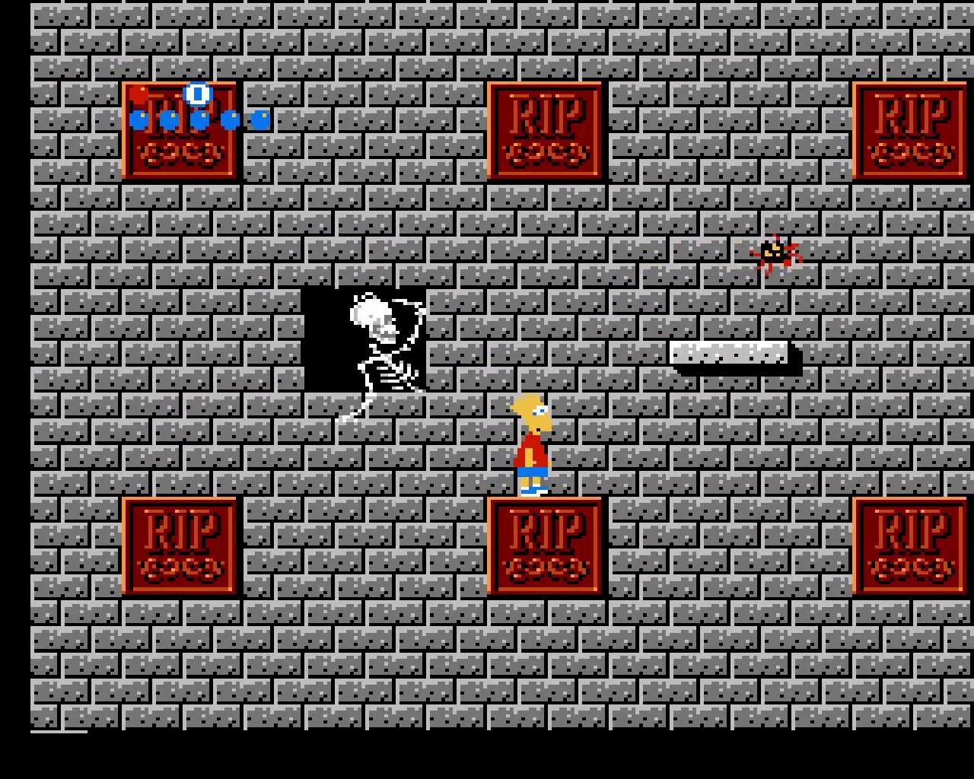
pyautogui.press('Right')
pyautogui.press('x')
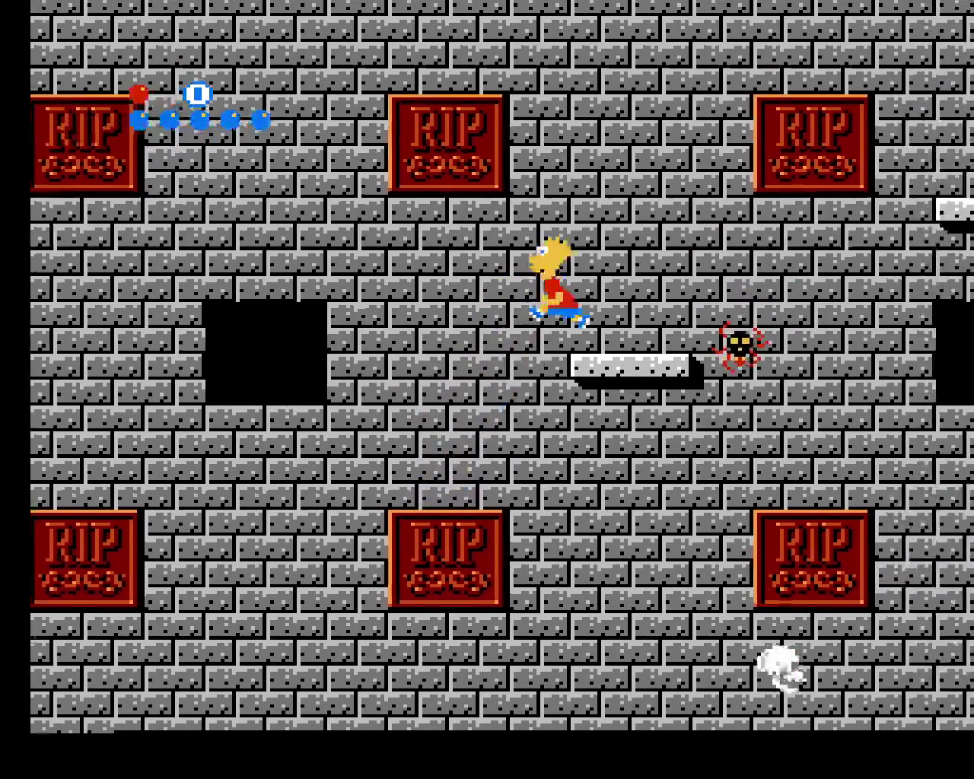
pyautogui.press('x')
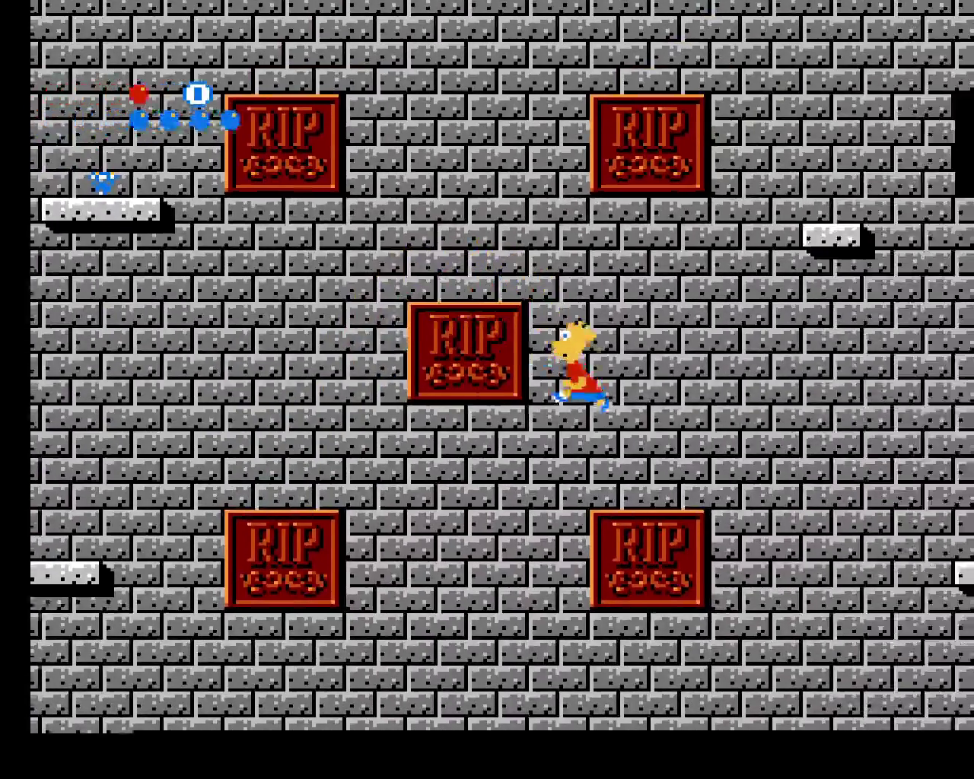
pyautogui.press('Right')
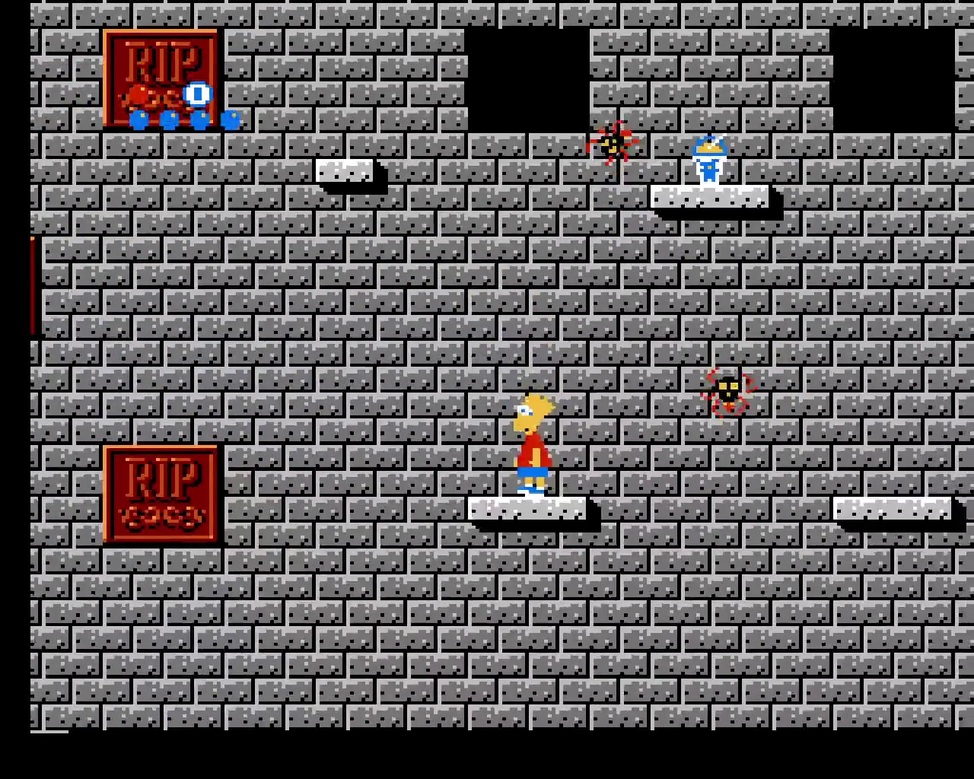
pyautogui.press('Right')
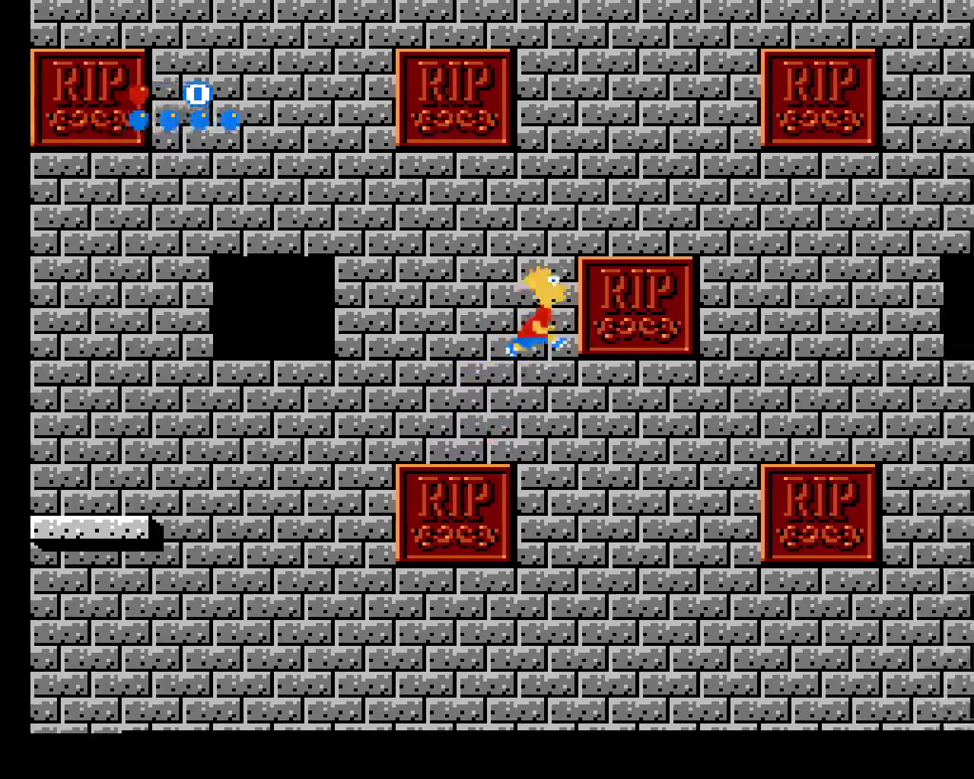
pyautogui.press('Right')
pyautogui.press('Right')
pyautogui.press('Right')
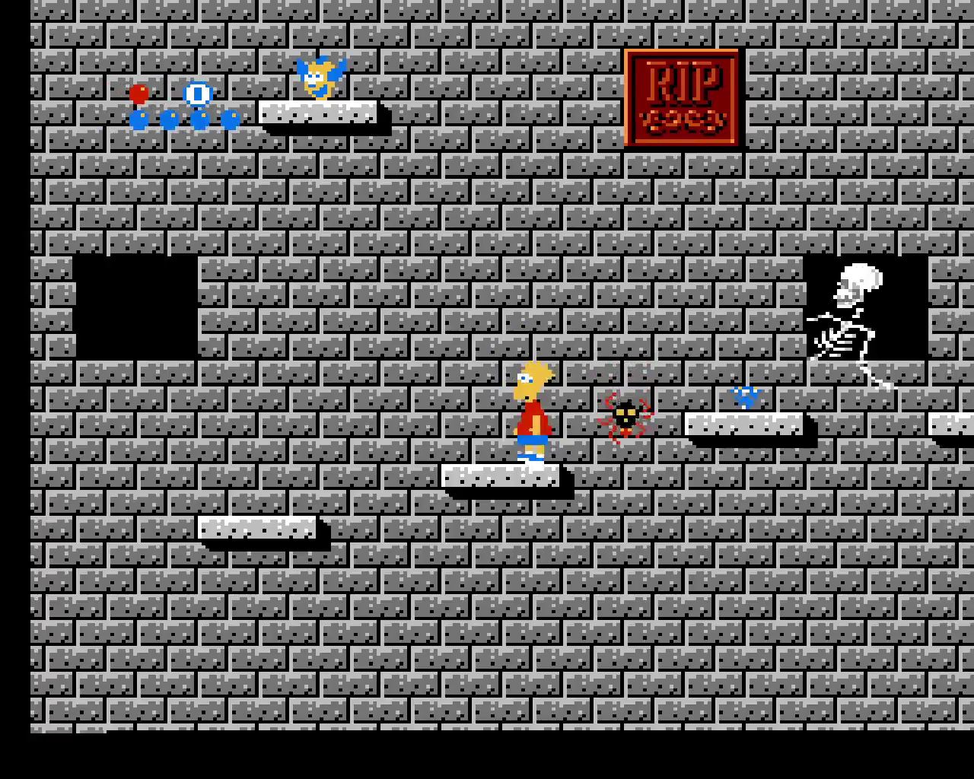
pyautogui.press('Right')
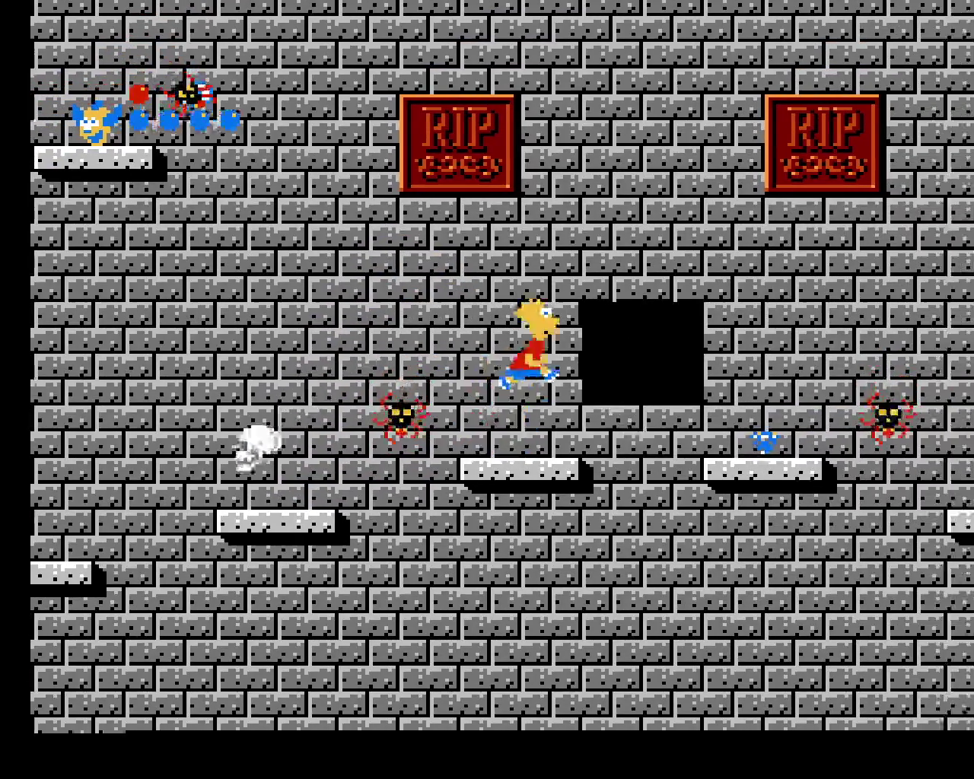
pyautogui.press('Right')
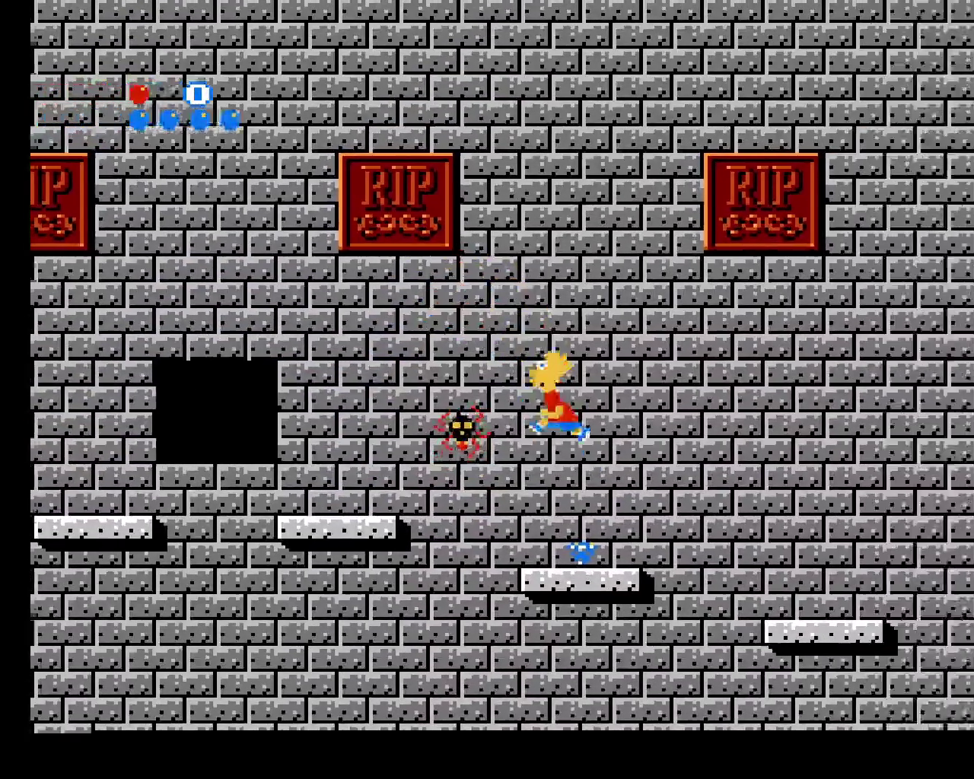
pyautogui.press('Left')
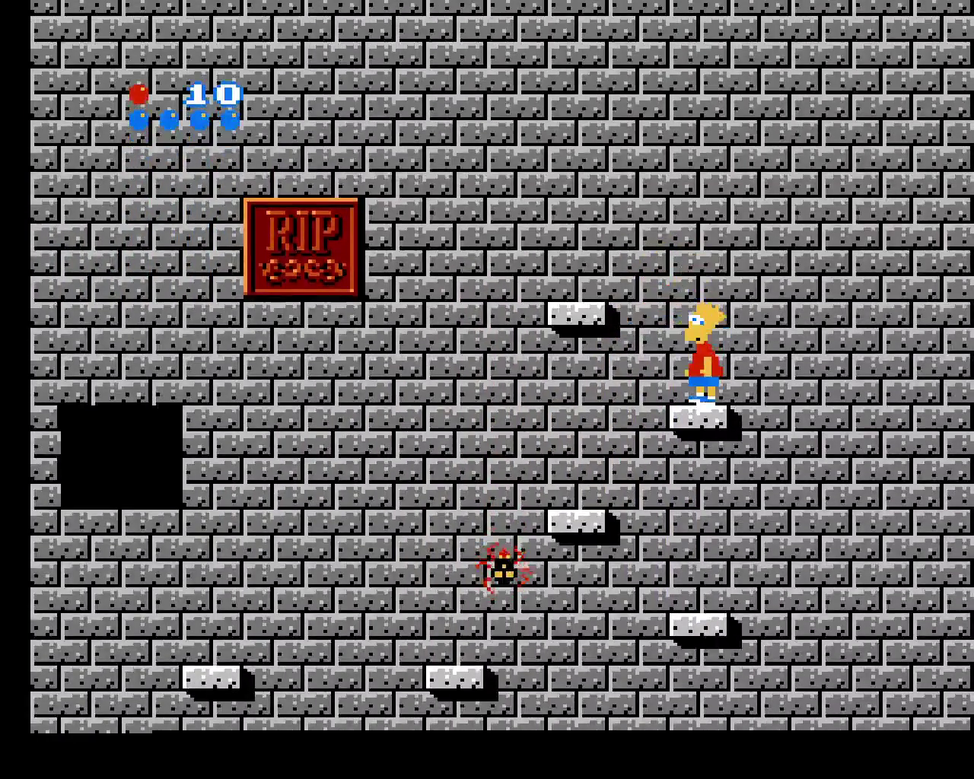
pyautogui.press('x')
pyautogui.press('Left')
pyautogui.press('x')
pyautogui.press('Left')
pyautogui.press('x')
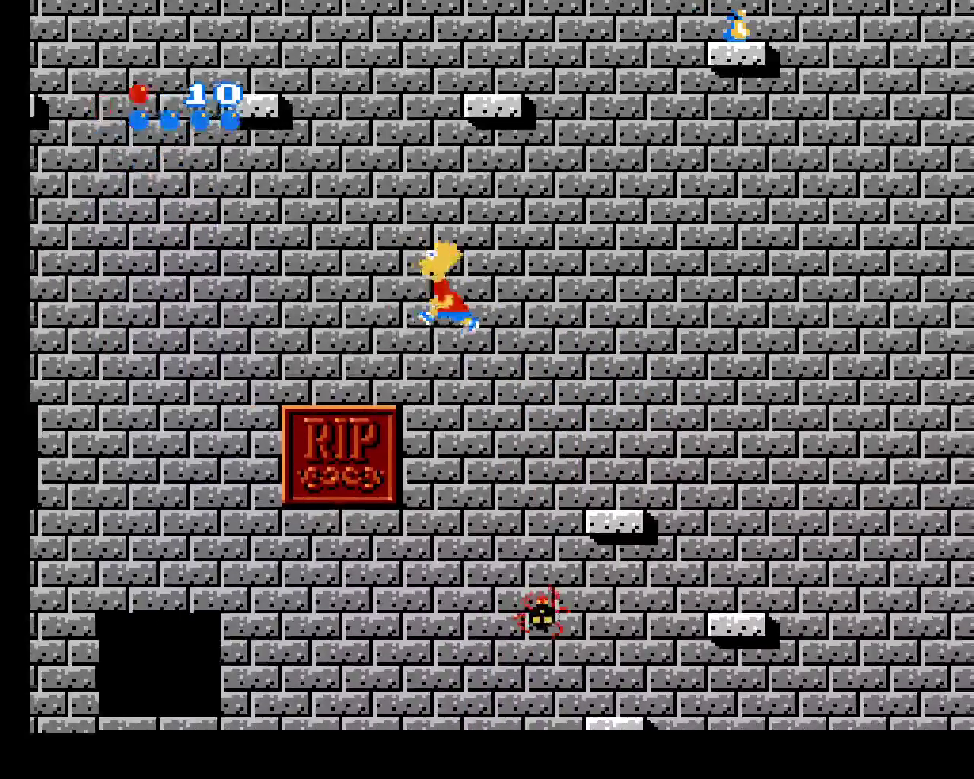
pyautogui.press('Left')
pyautogui.press('Left')
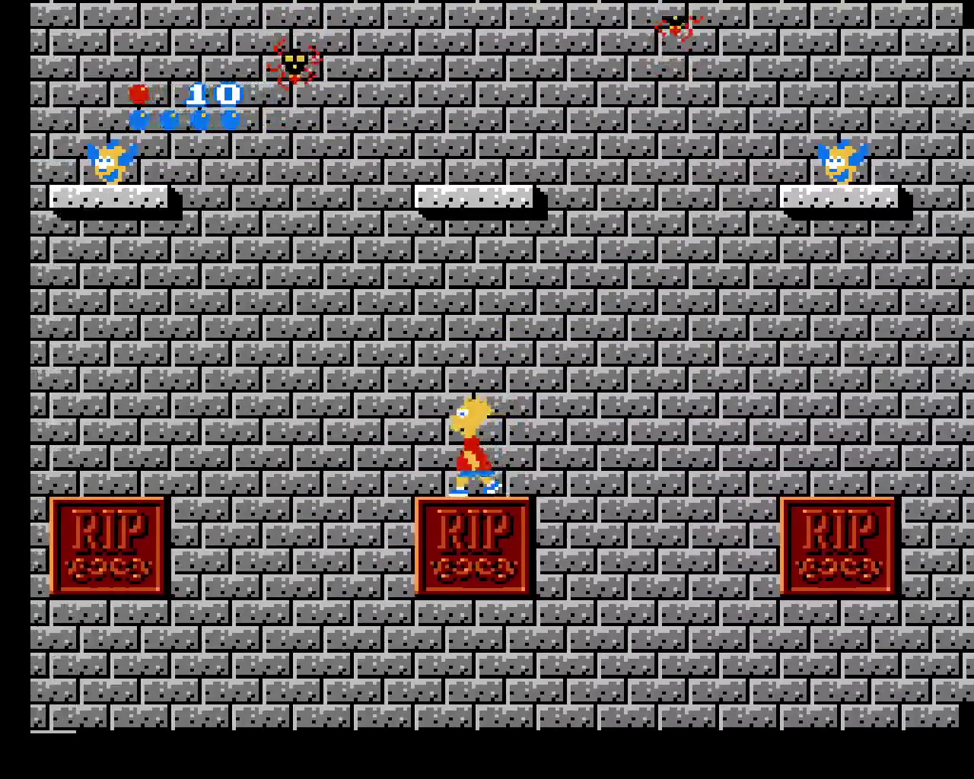
pyautogui.press('Right')
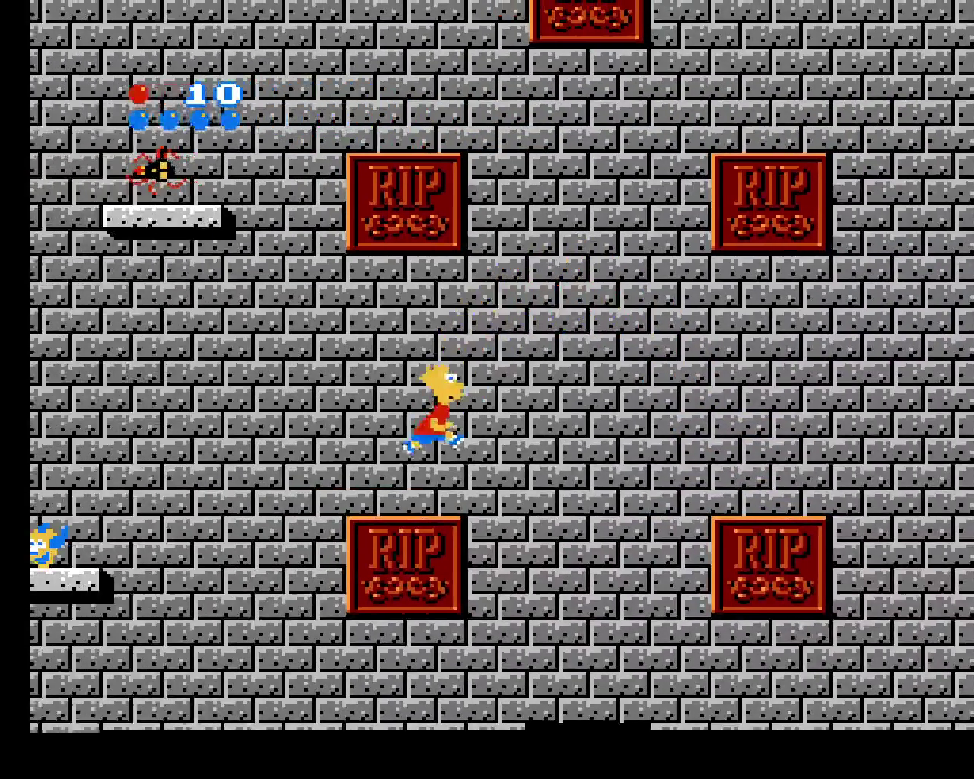
pyautogui.press('x')
pyautogui.press('Right')
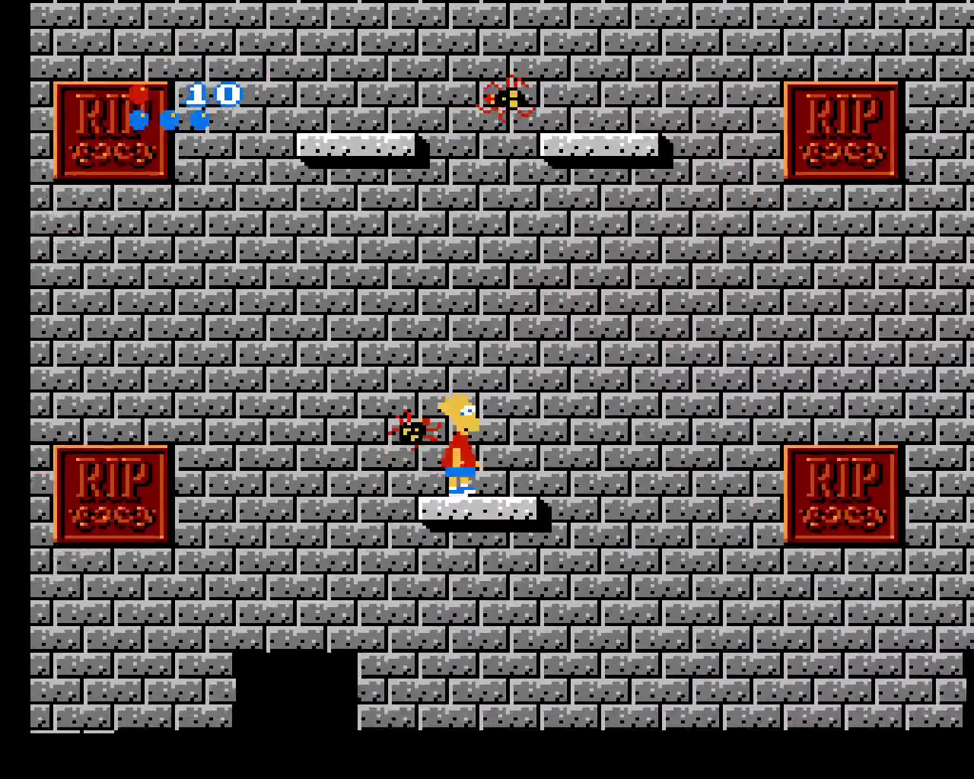
pyautogui.press('x')
pyautogui.press('Left')
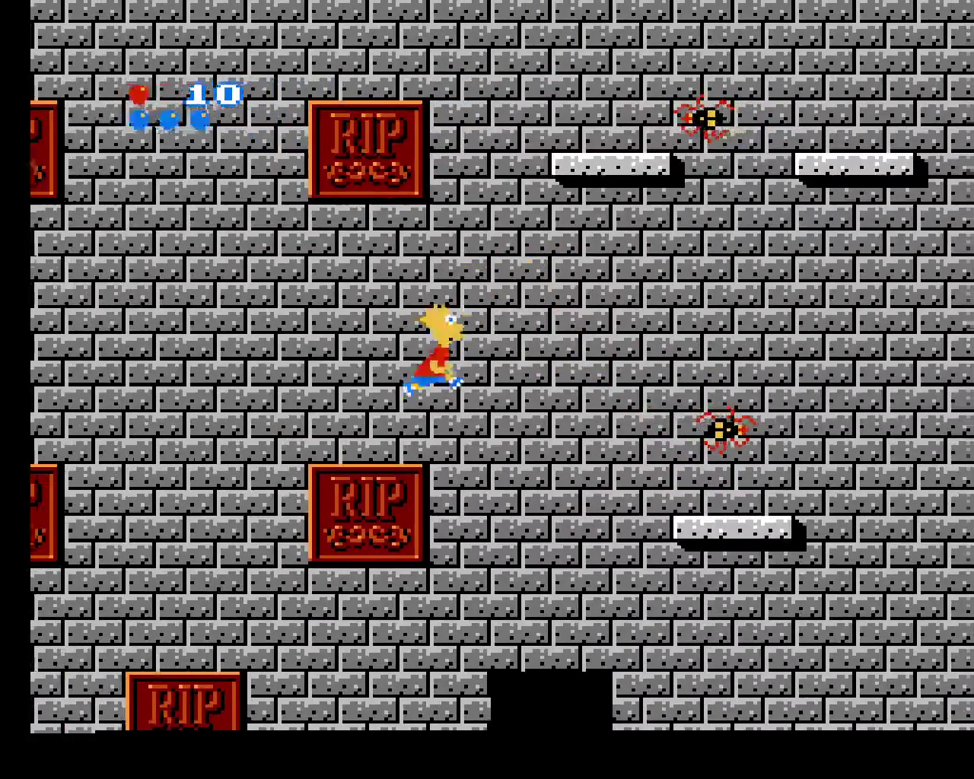
pyautogui.press('Left')
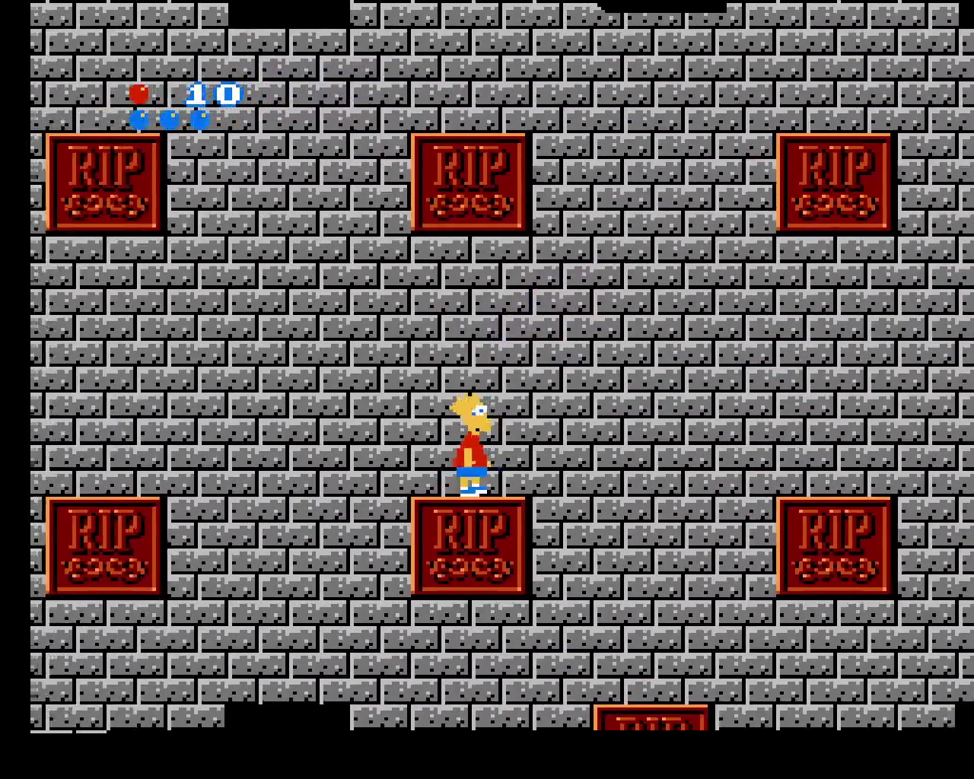
pyautogui.press('Right')
pyautogui.press('Left')
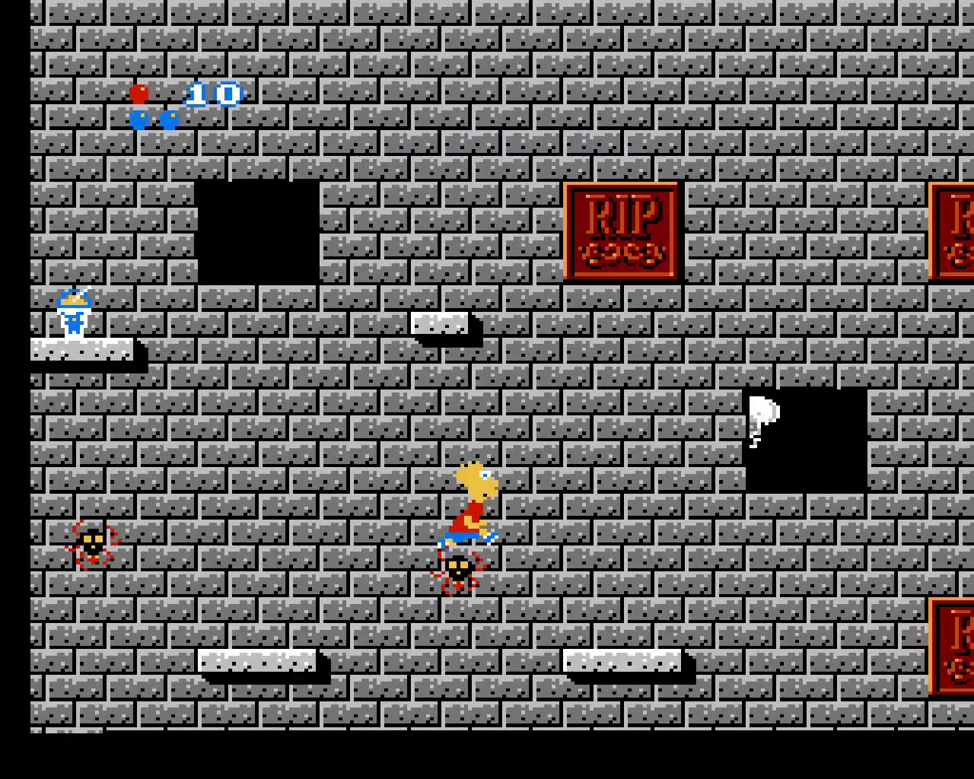
pyautogui.press('F7')
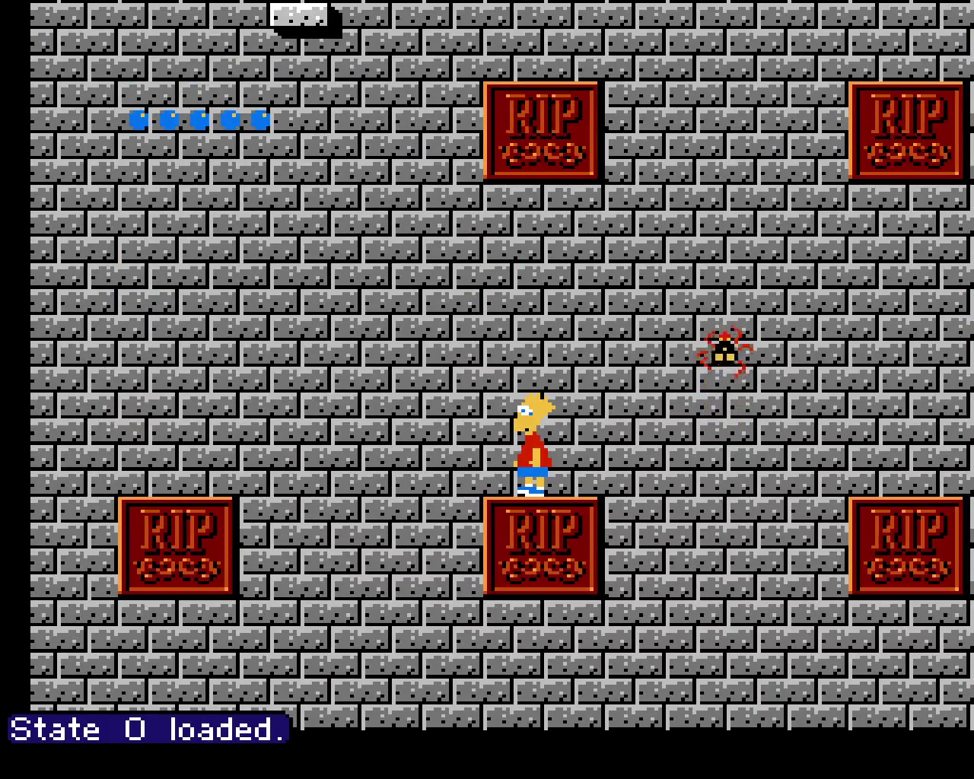
pyautogui.press('Right')
pyautogui.press('f')
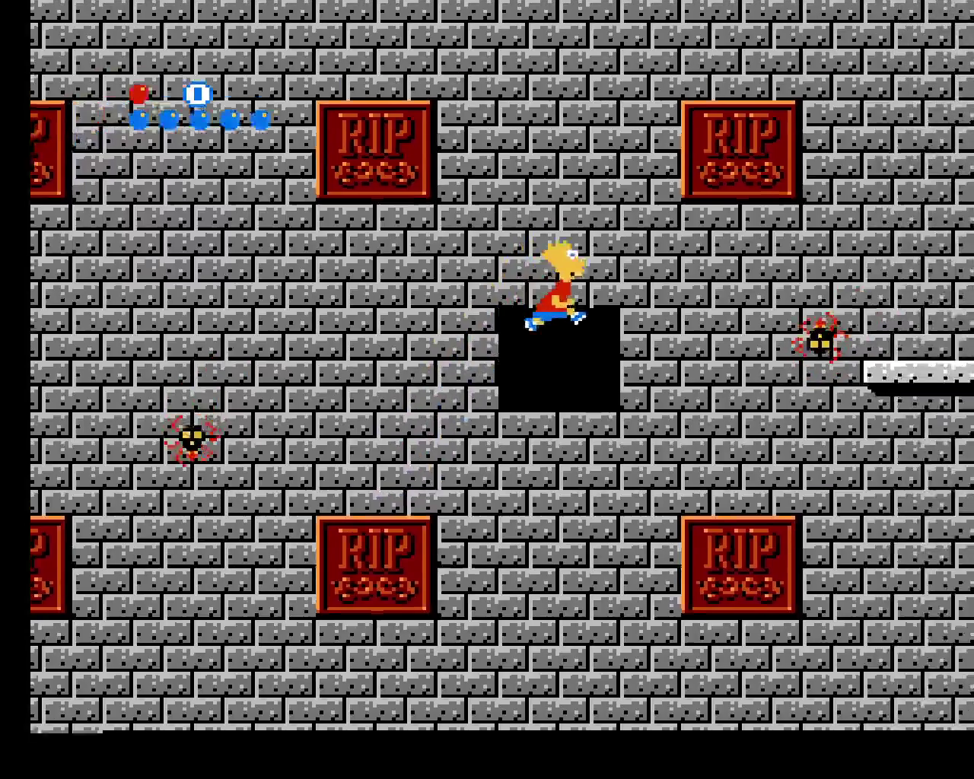
pyautogui.press('Right')
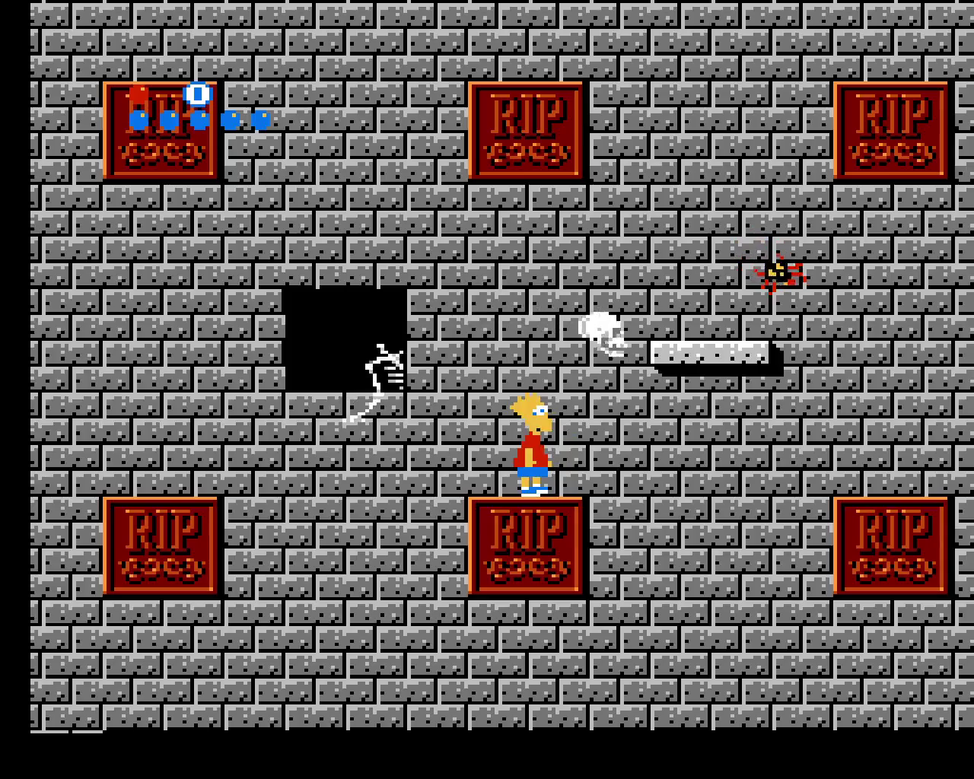
pyautogui.press('Right')
pyautogui.press('f')
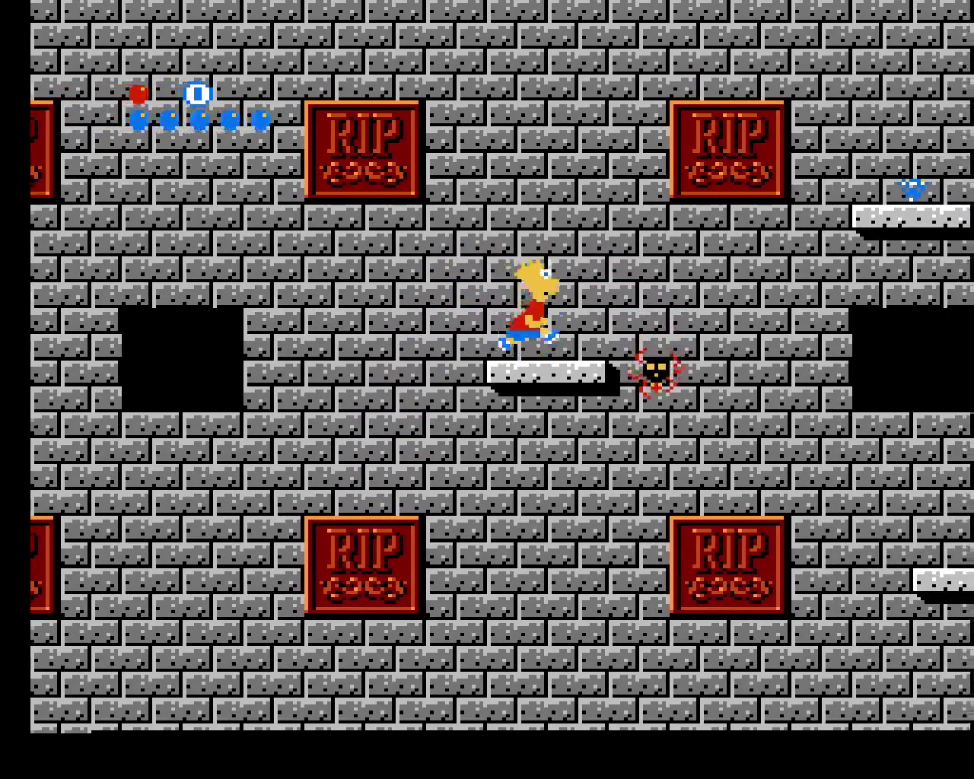
pyautogui.press('Right')
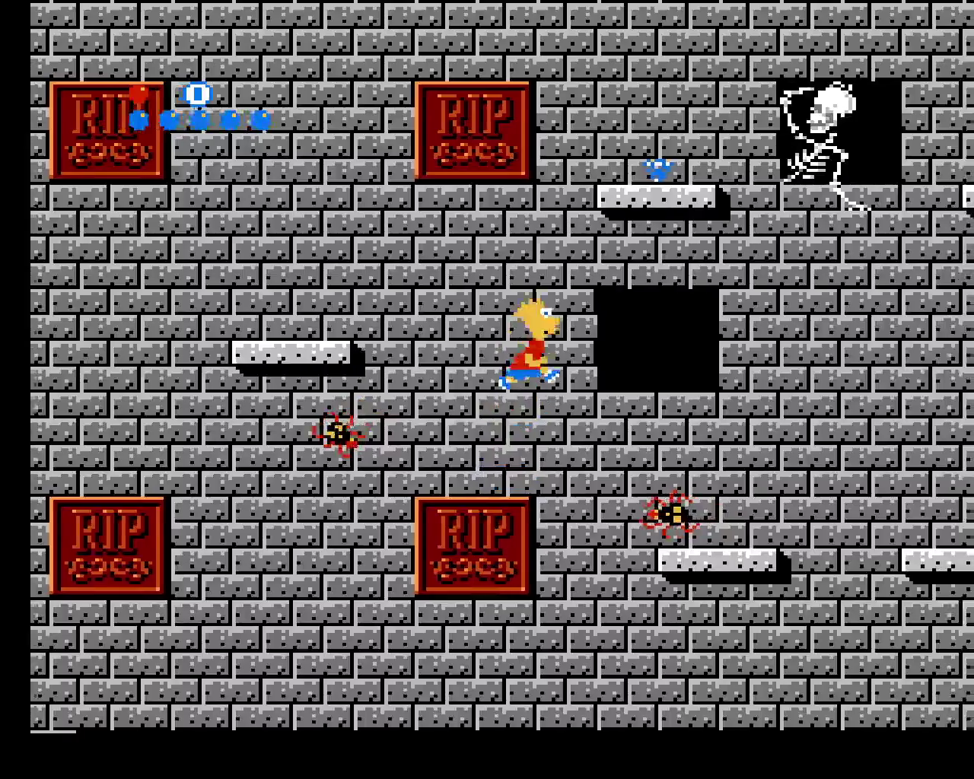
pyautogui.press('Right')
pyautogui.press('f')
pyautogui.press('Right')
pyautogui.press('f')
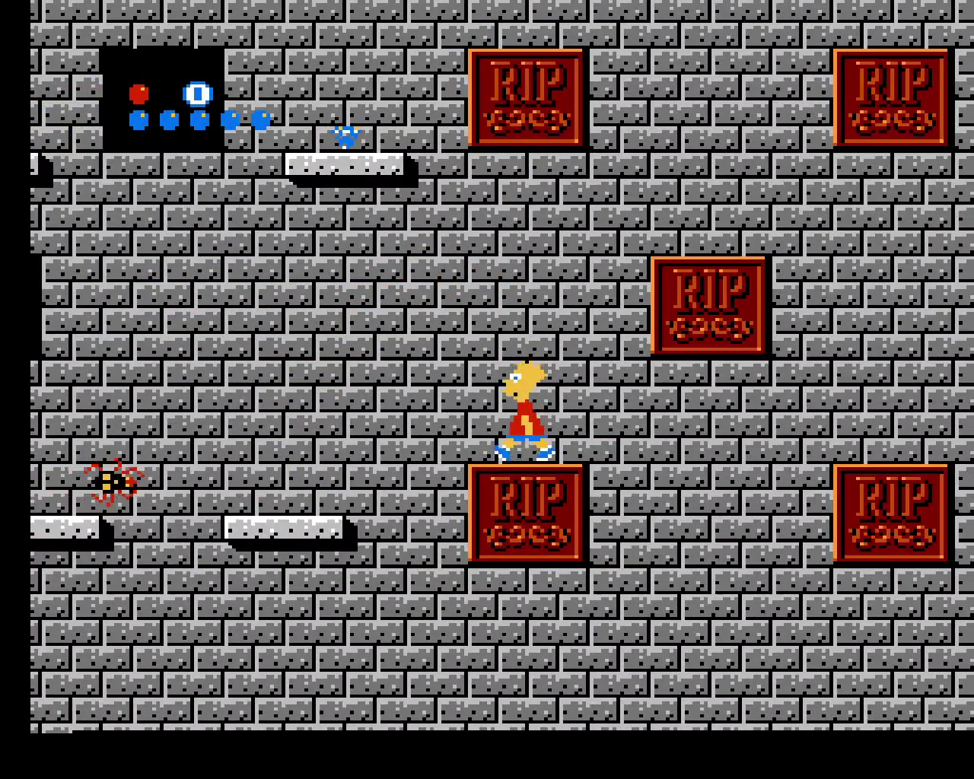
pyautogui.press('Right')
pyautogui.press('f')
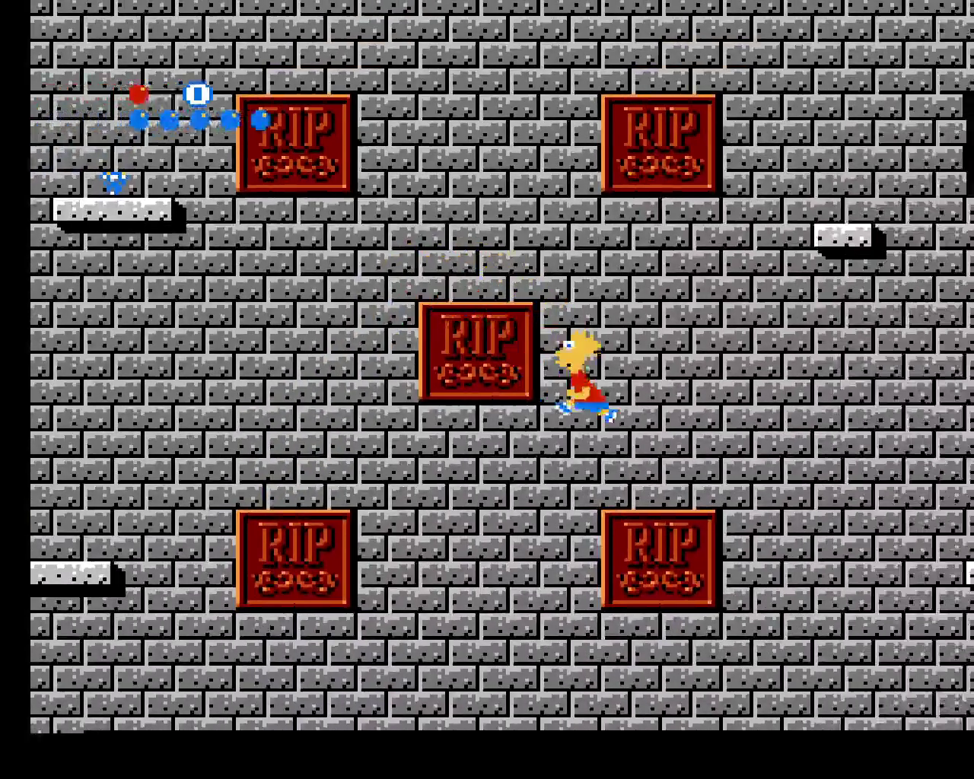
pyautogui.press('Right')
pyautogui.press('f')
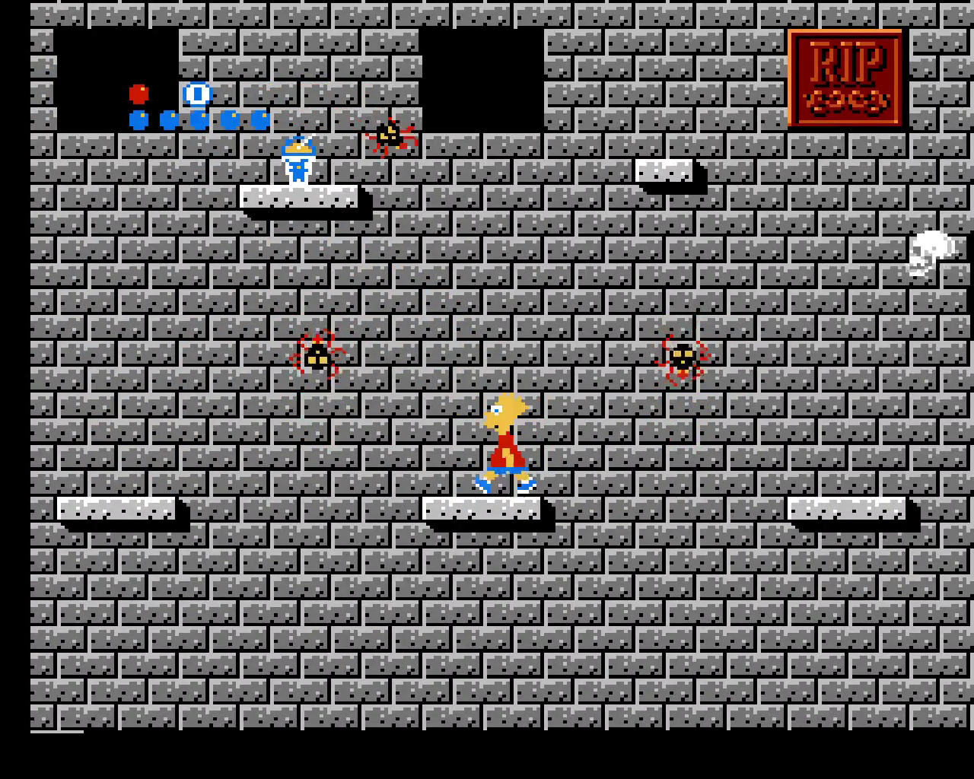
pyautogui.press('Left')
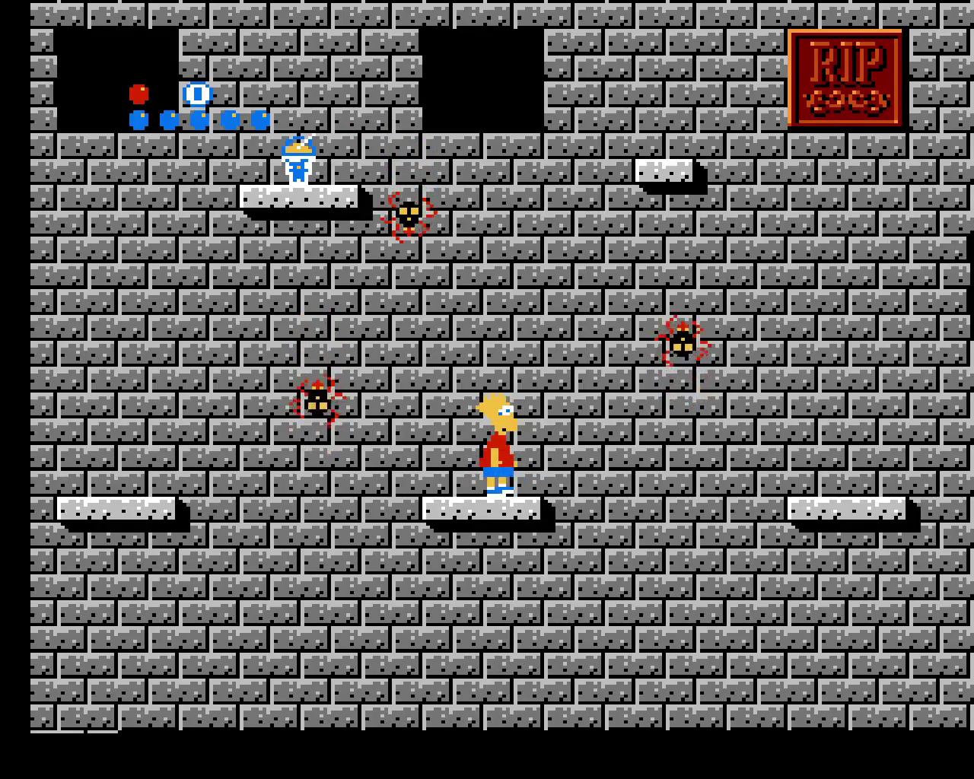
pyautogui.press('Right')
pyautogui.press('Up')
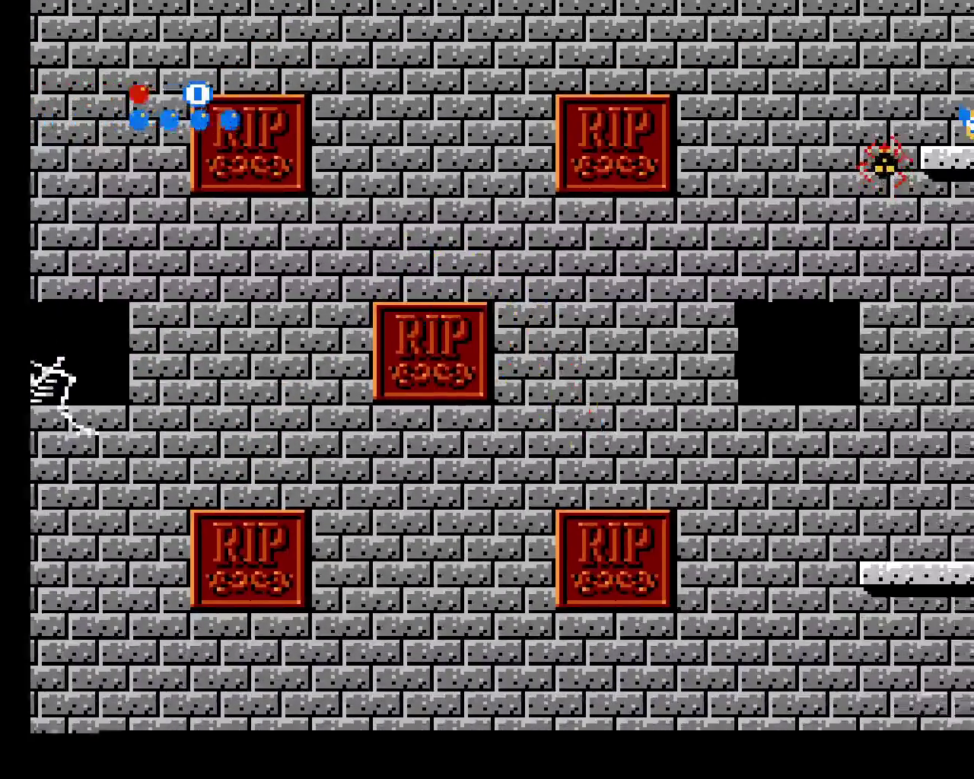
pyautogui.press('Right')
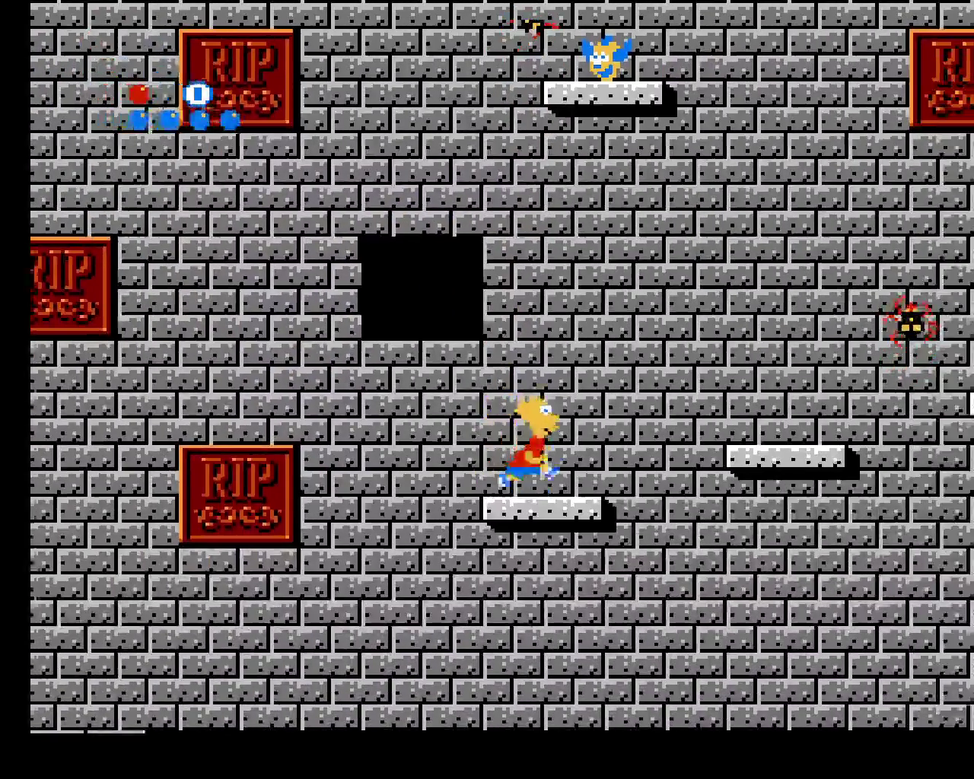
pyautogui.press('Up')
pyautogui.press('Right')
pyautogui.press('Up')
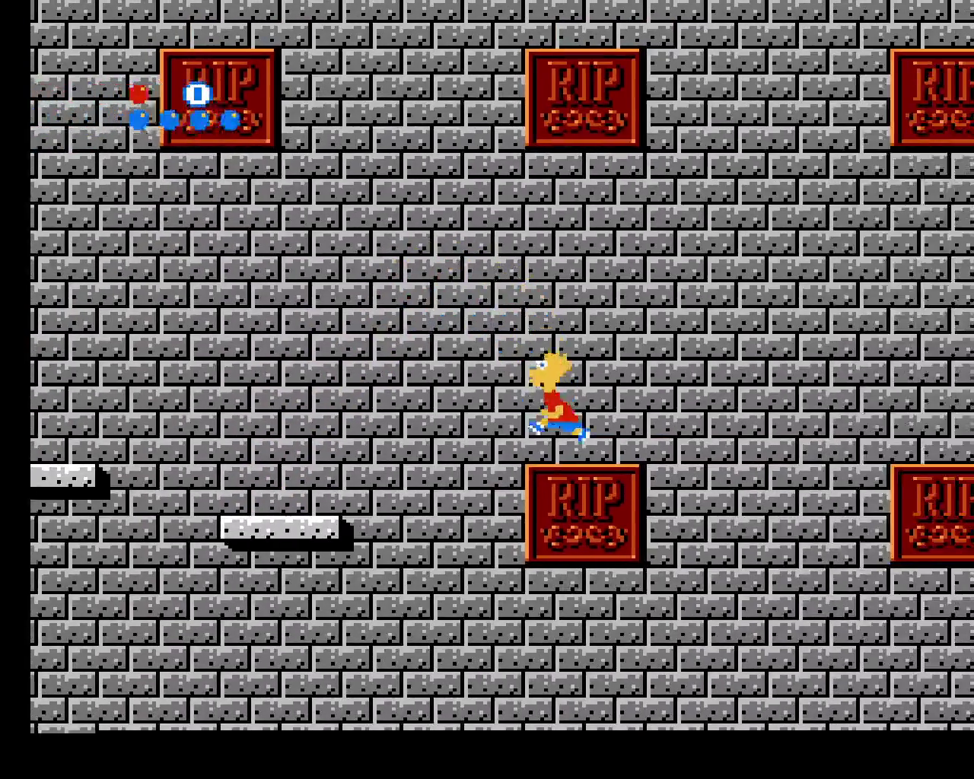
pyautogui.press('Right')
pyautogui.press('Up')
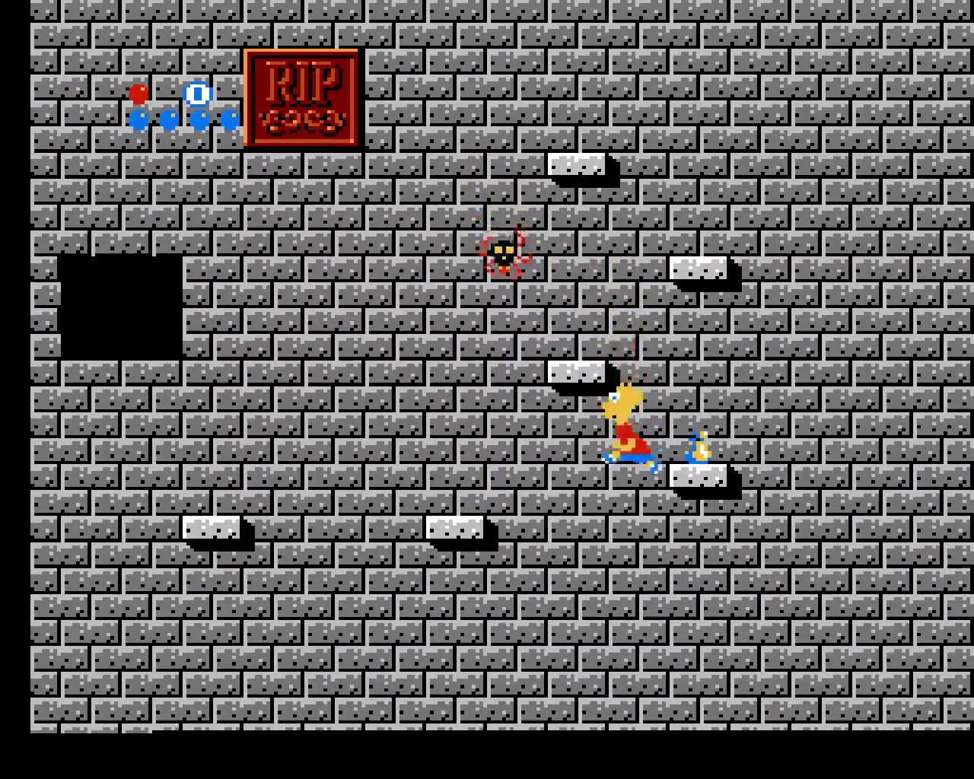
pyautogui.press('F7')
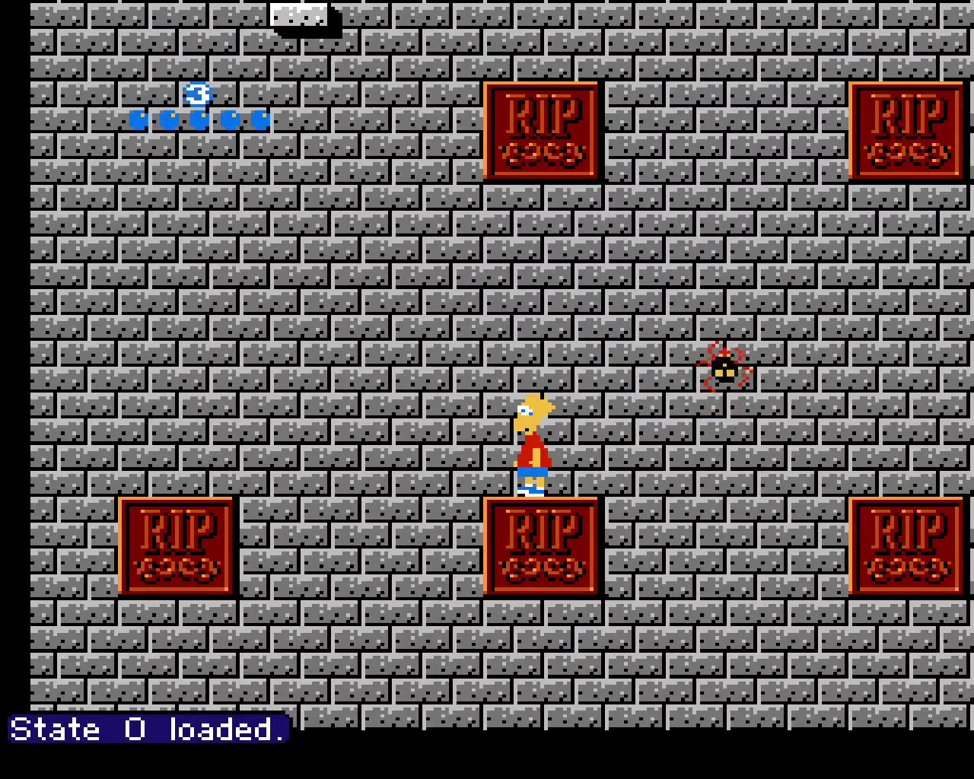
pyautogui.press('Right')
pyautogui.press('Up')
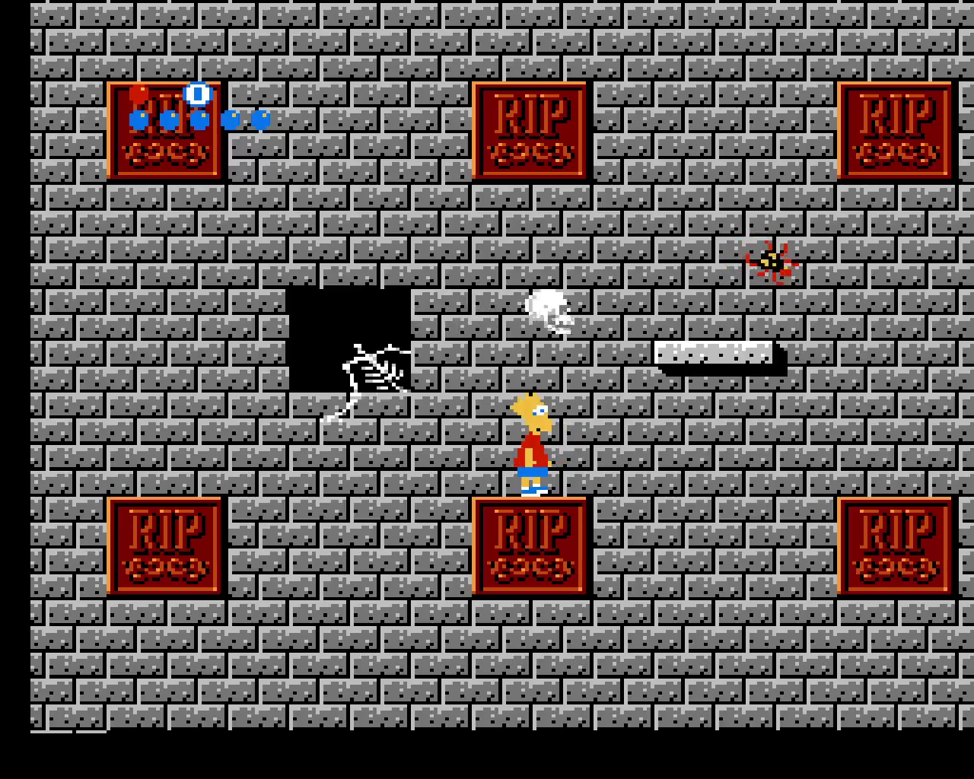
pyautogui.press('Up')
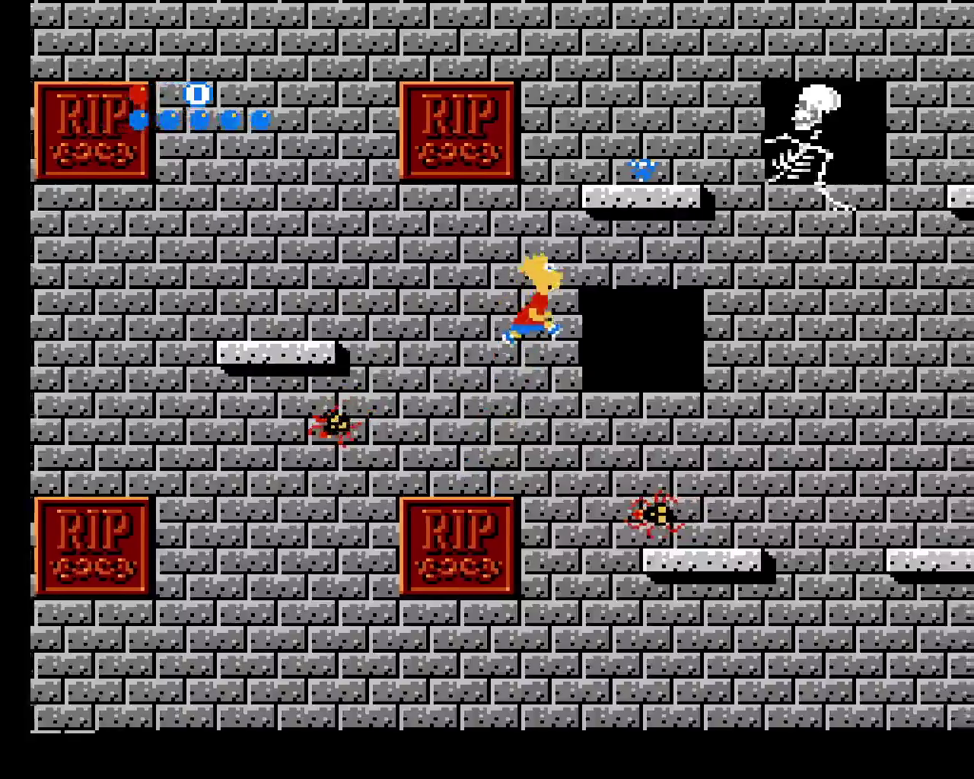
pyautogui.press('Up')
pyautogui.press('Up')
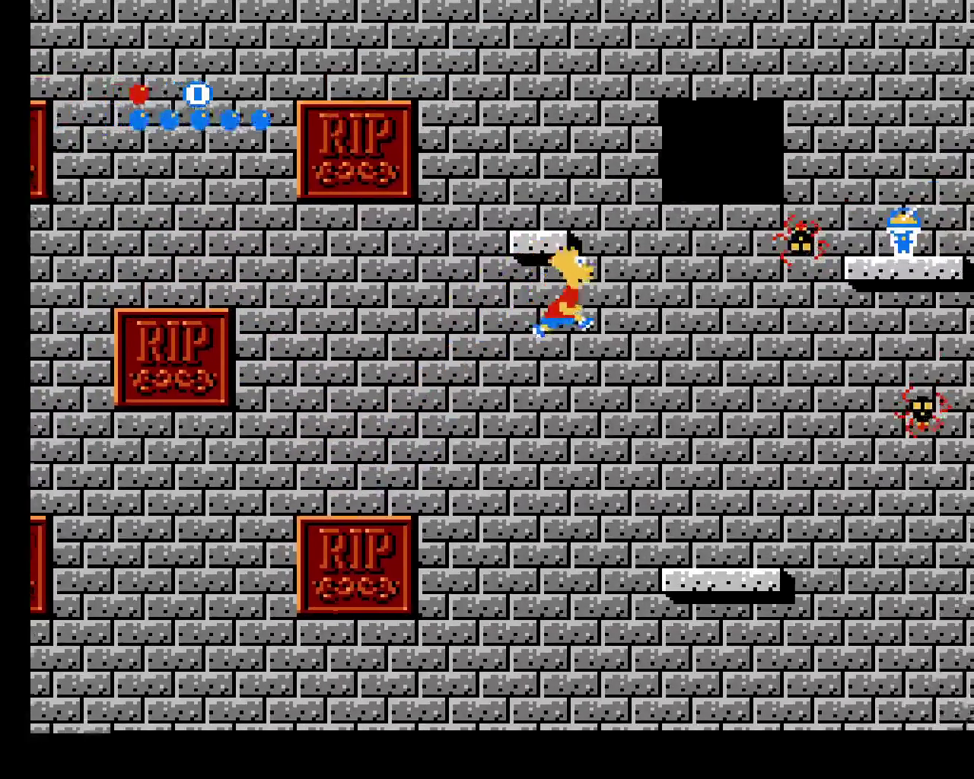
pyautogui.press('Left')
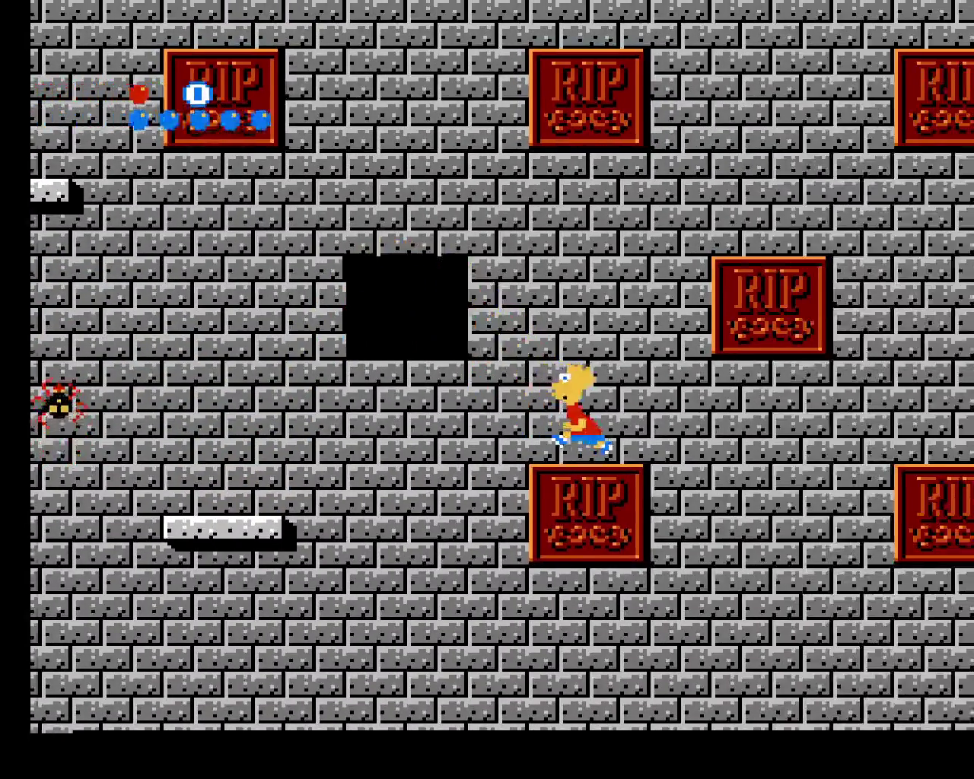
pyautogui.press('x')
pyautogui.press('x')
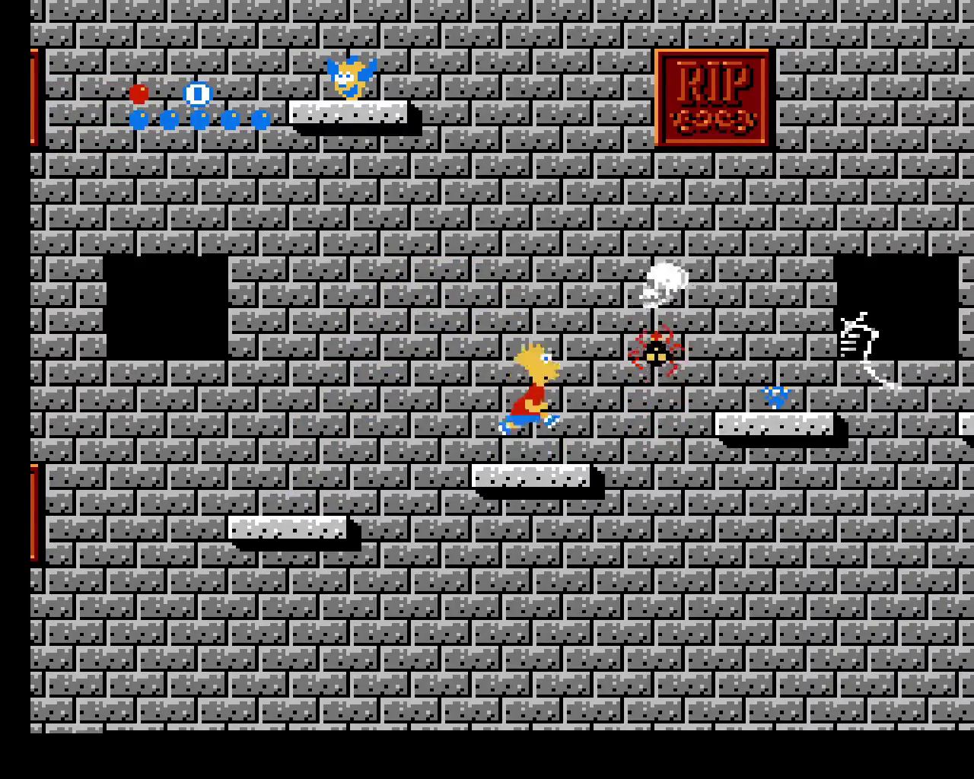
pyautogui.press('x')
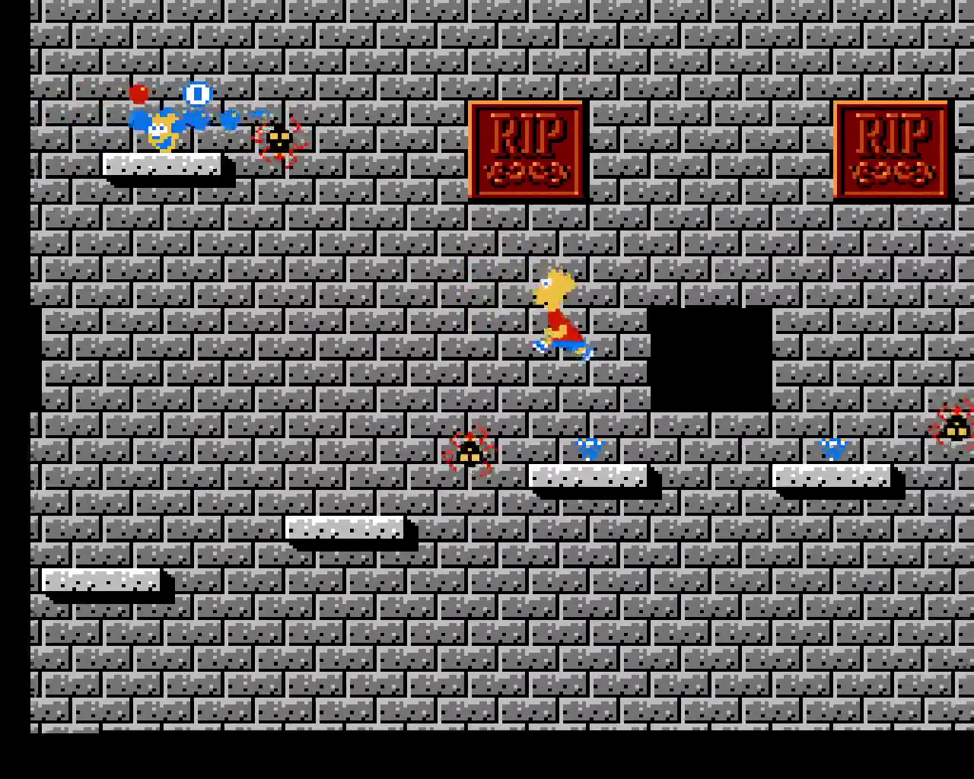
pyautogui.press('x')
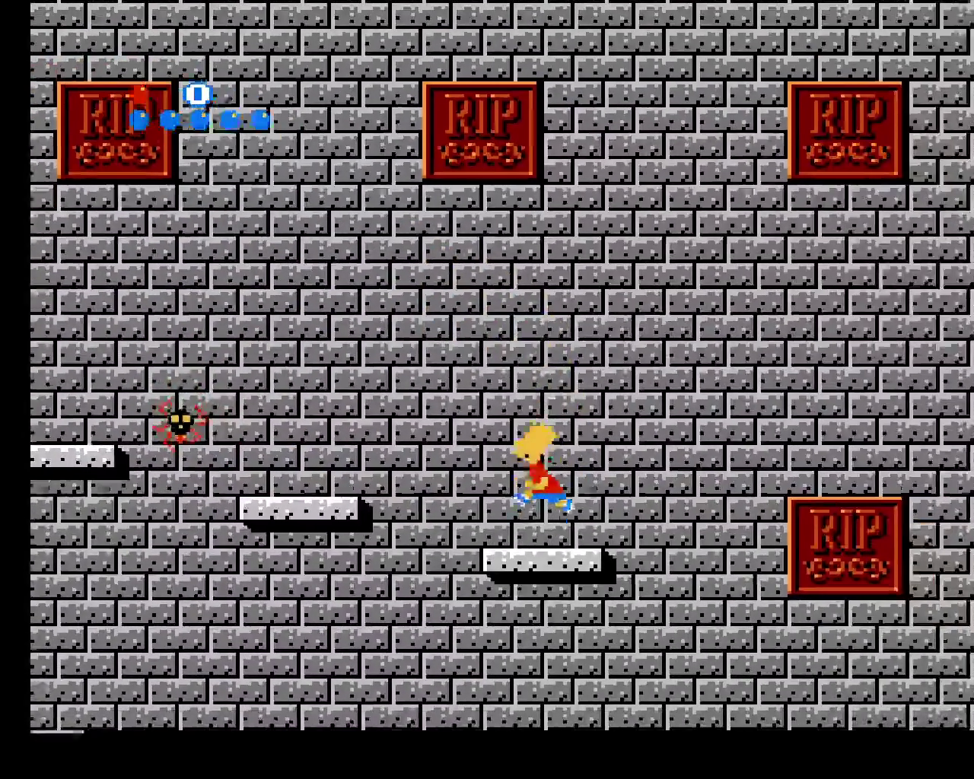
pyautogui.press('x')
pyautogui.press('x')
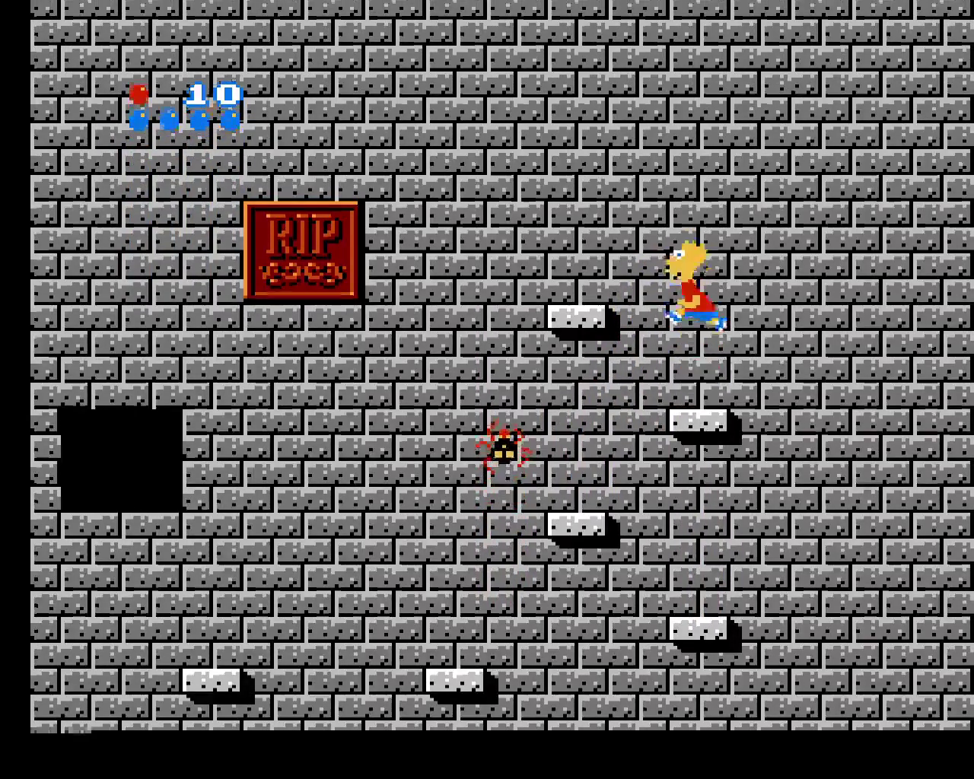
pyautogui.press('x')
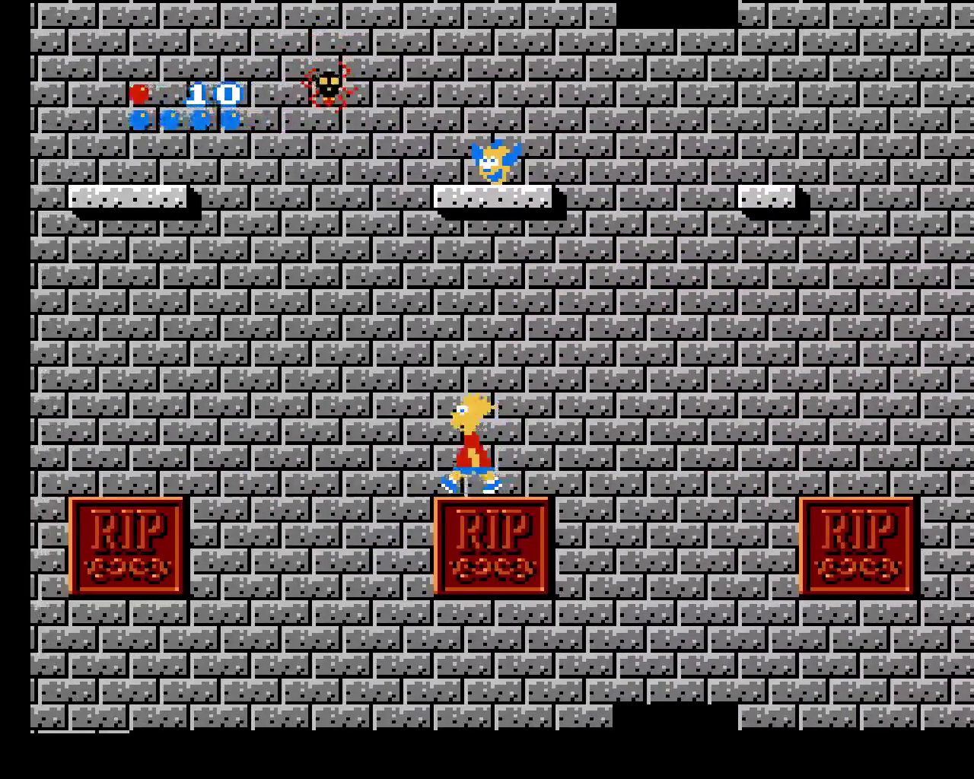
pyautogui.press('x')
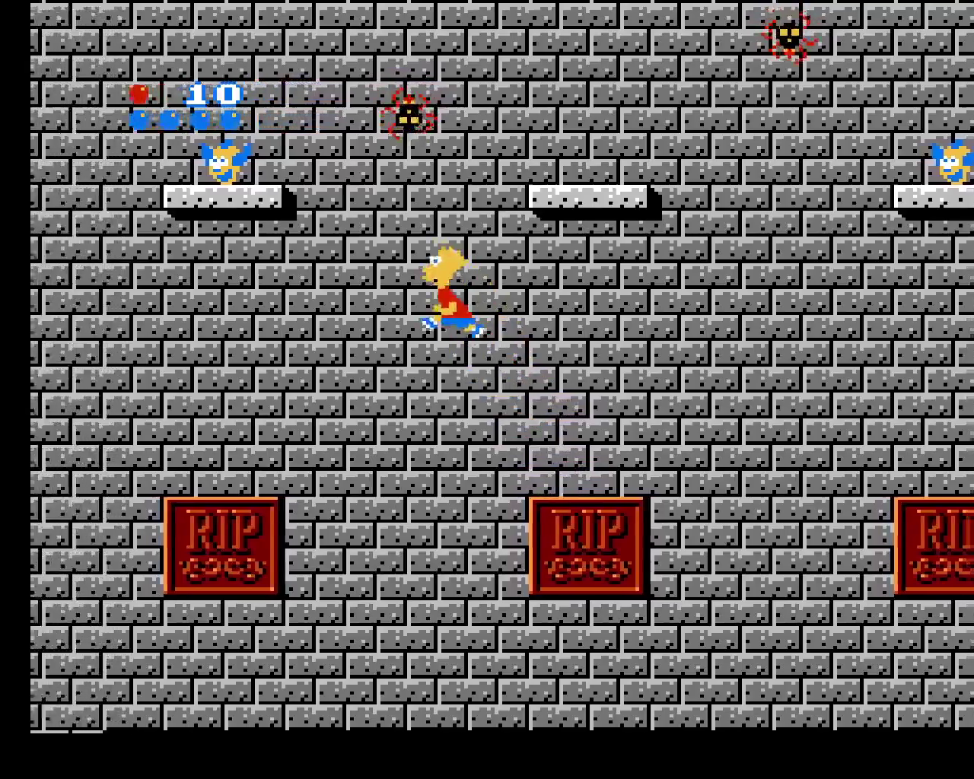
pyautogui.press('x')
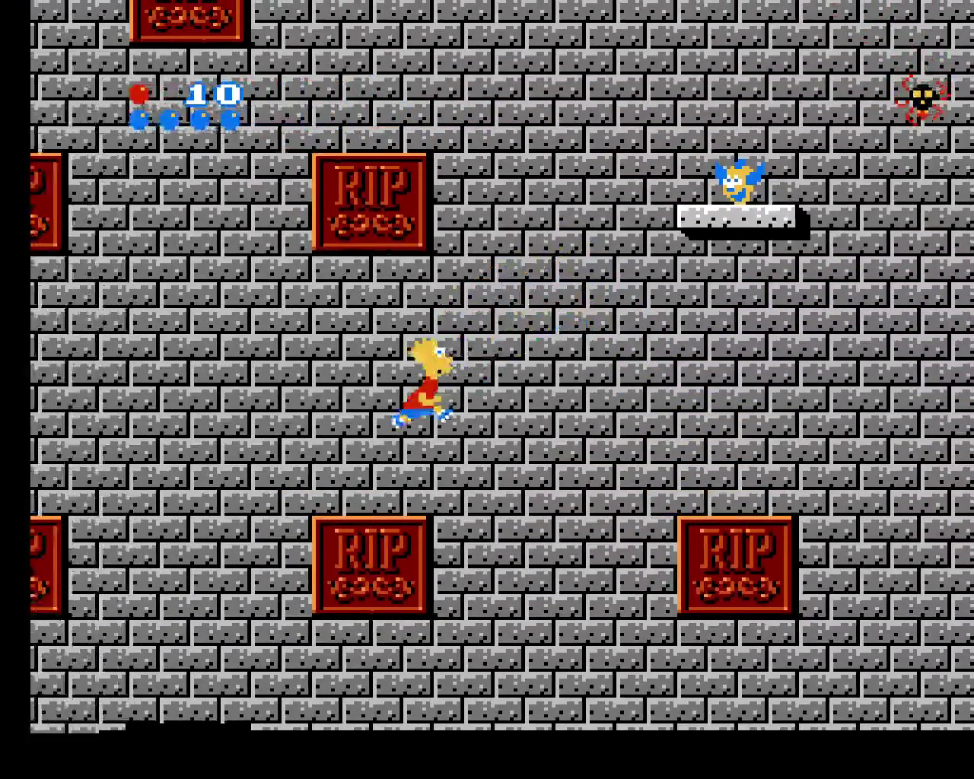
pyautogui.press('x')
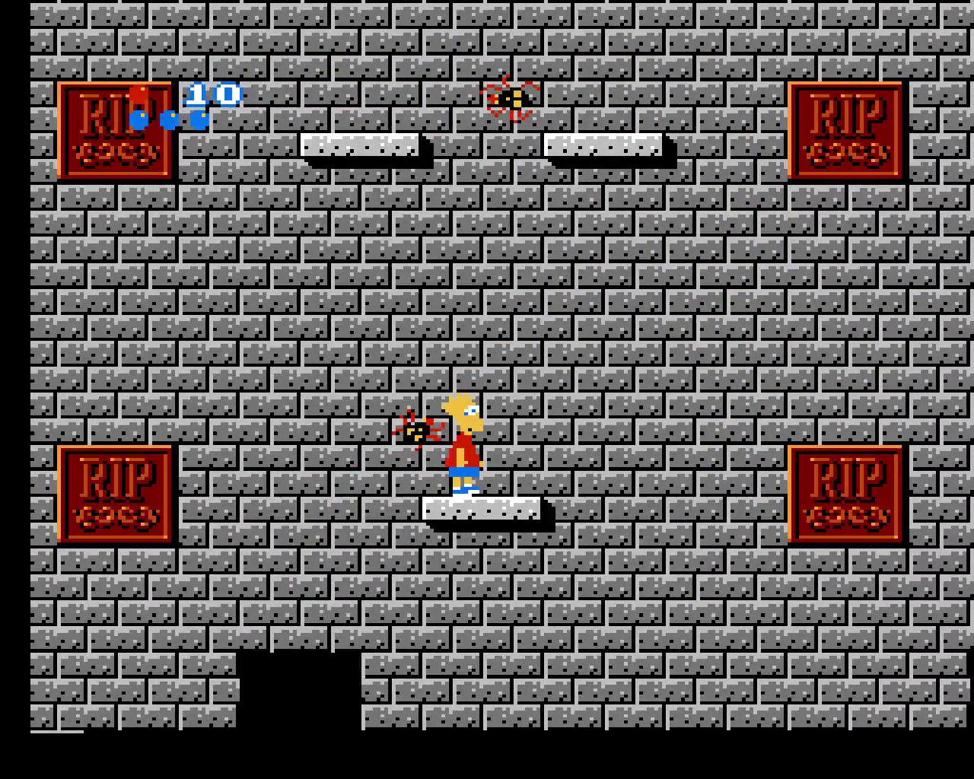
pyautogui.press('x')
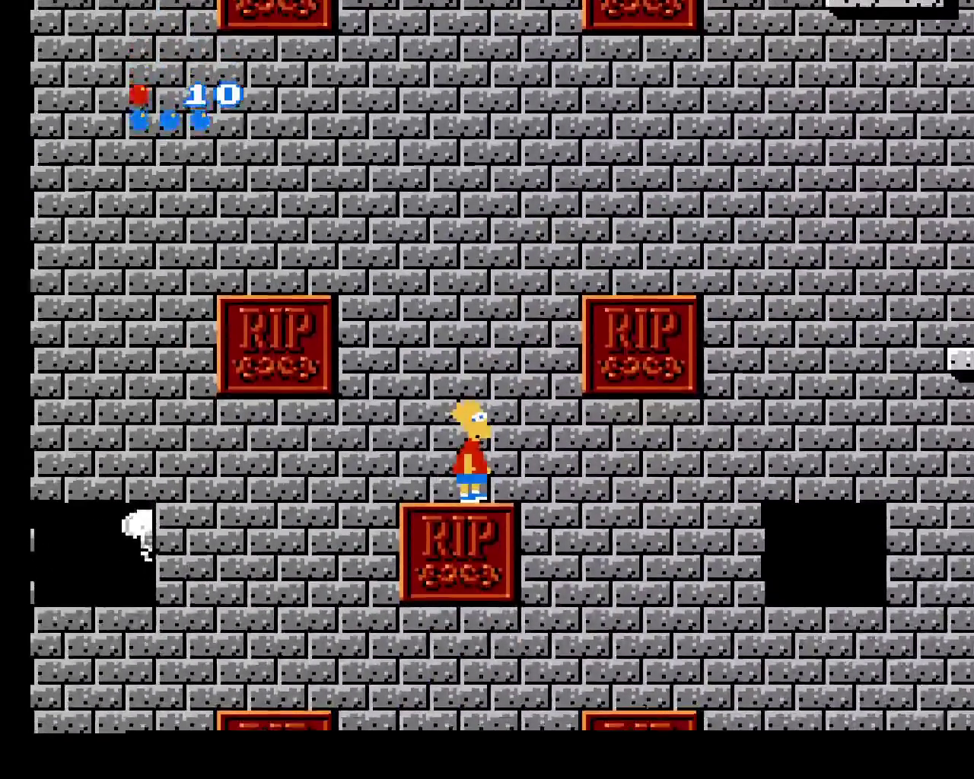
pyautogui.press('x')
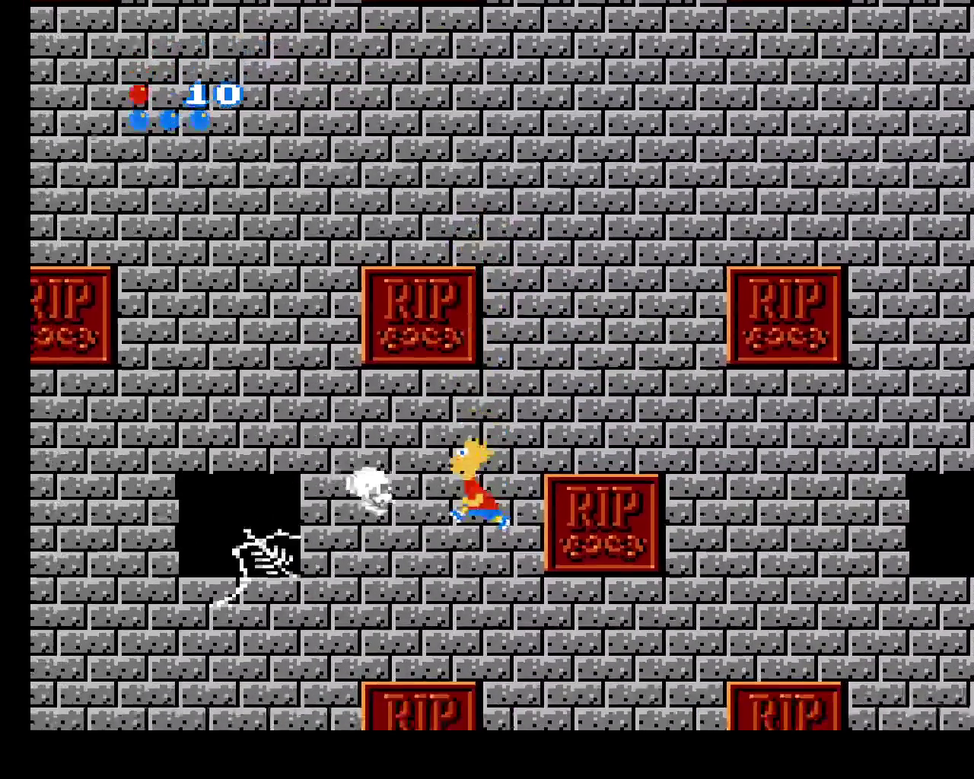
pyautogui.press('x')
pyautogui.press('Right')
pyautogui.press('x')
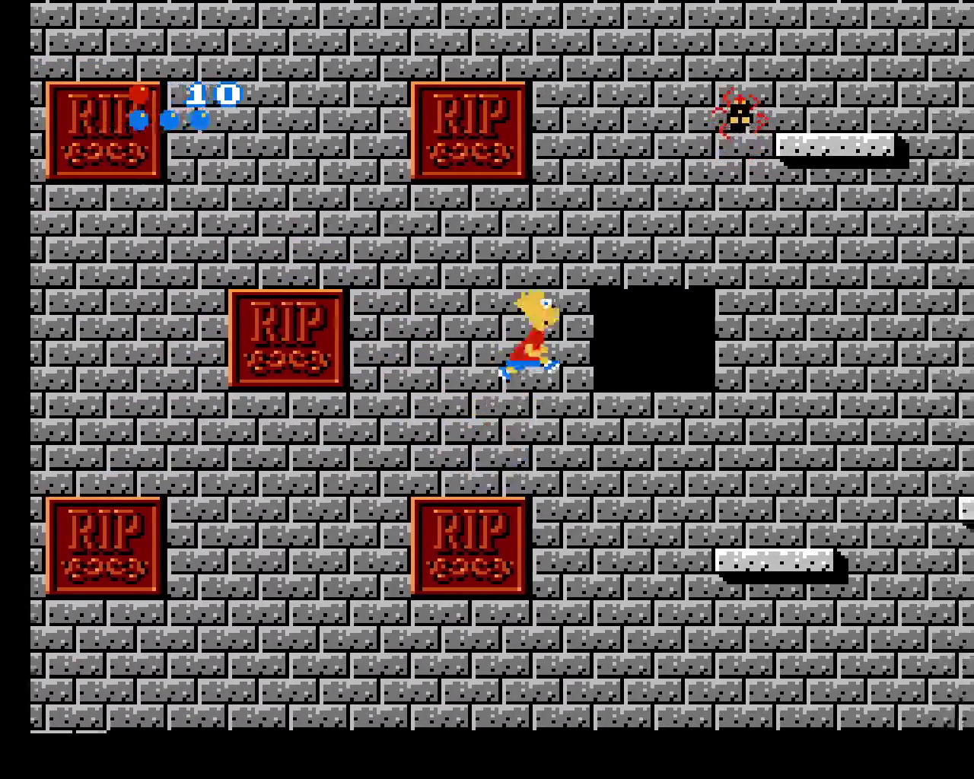
pyautogui.press('Left')
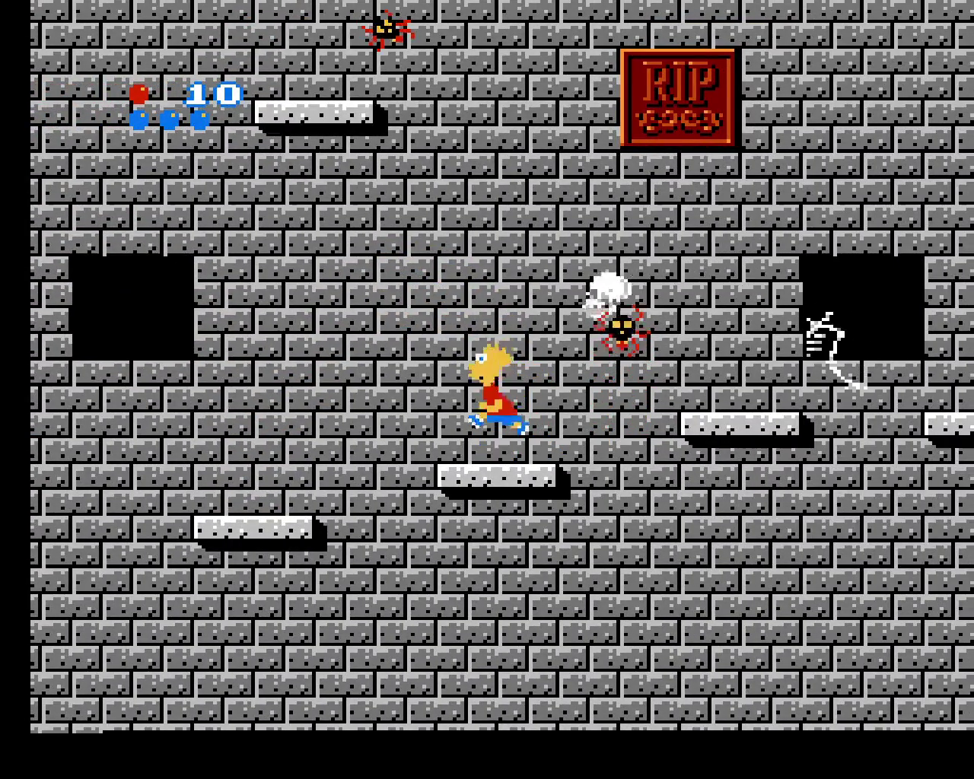
pyautogui.press('F7')
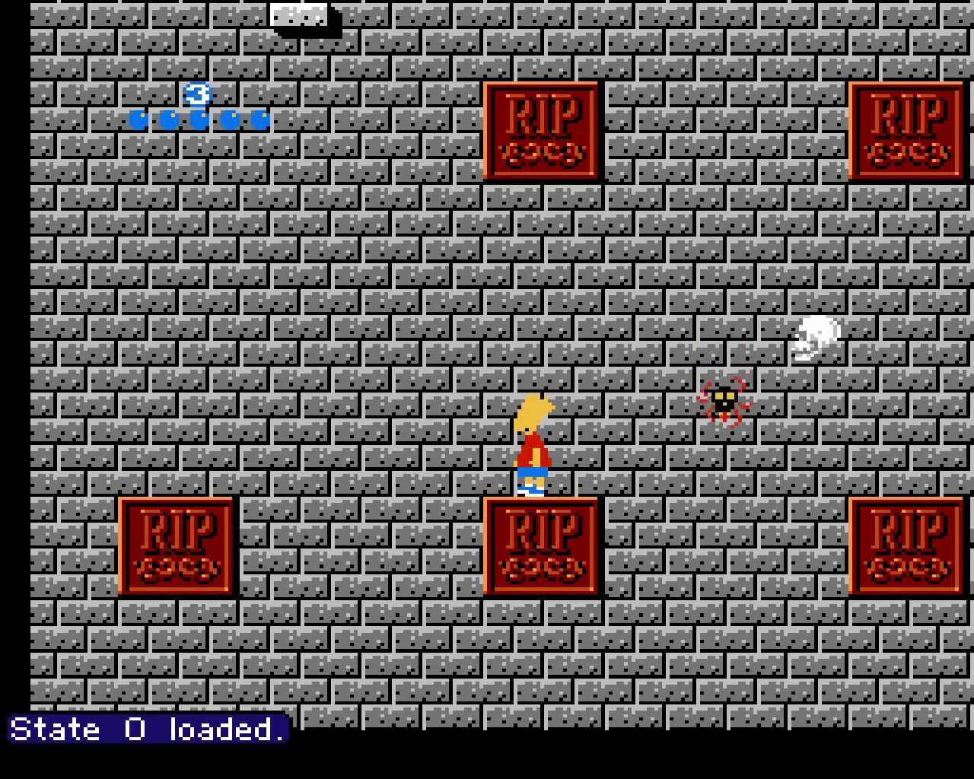
# Run Bart off the RIP block and jump him up the ledges to the next RIP block
pyautogui.press('Right')
pyautogui.press('f')
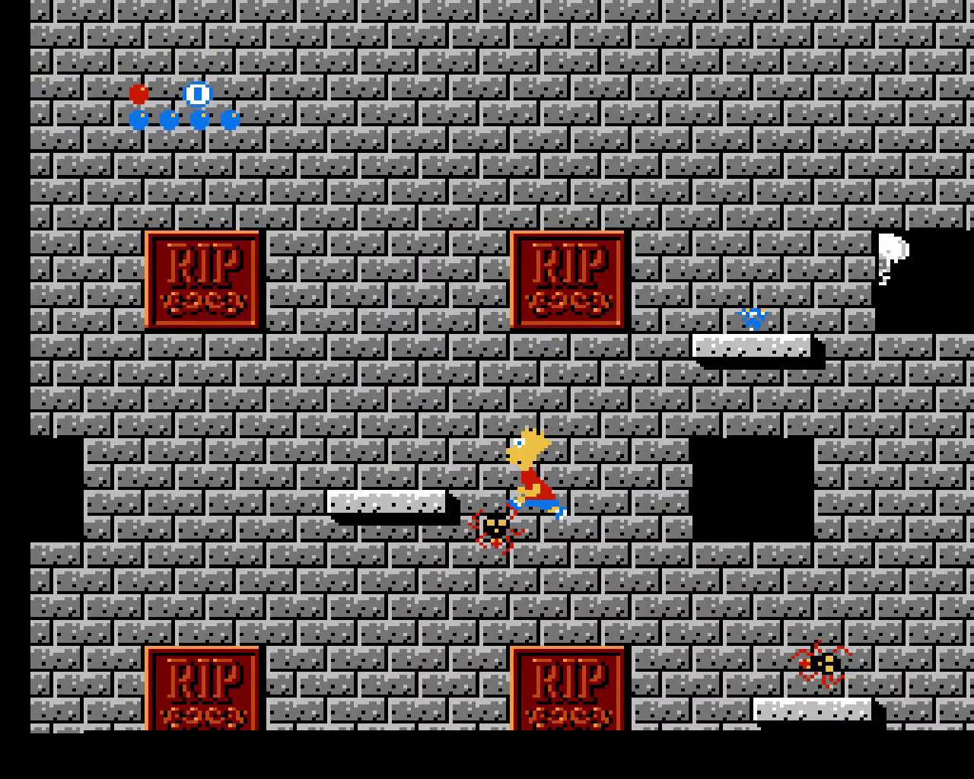
pyautogui.press('Up')
pyautogui.press('Right')
pyautogui.press('Up')
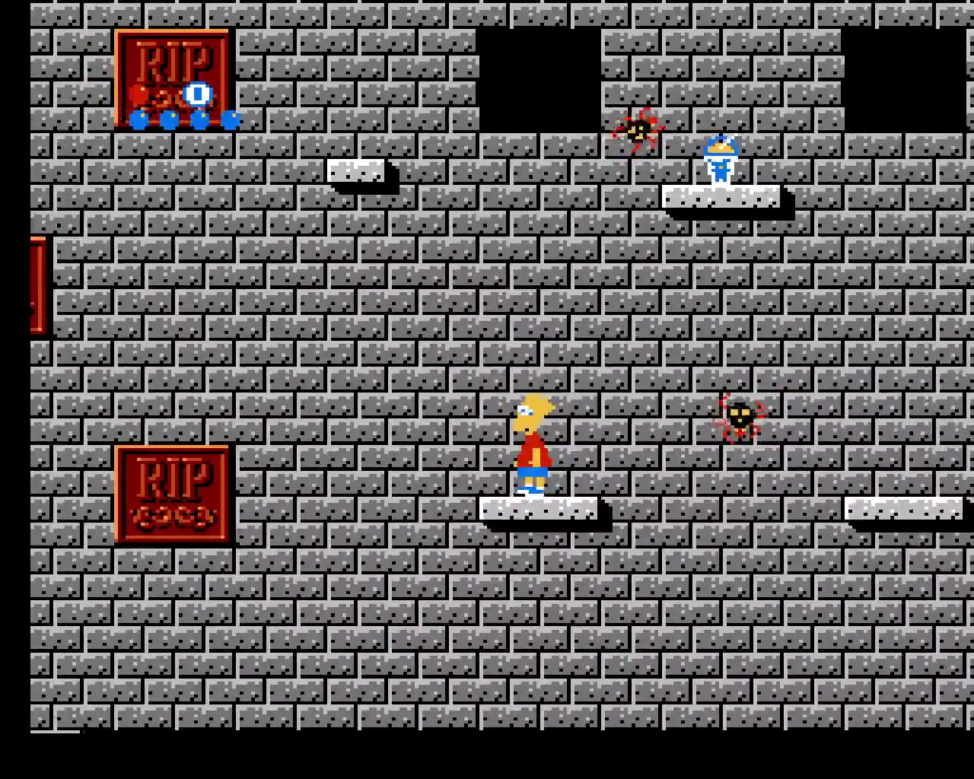
pyautogui.press('Right')
pyautogui.press('Up')
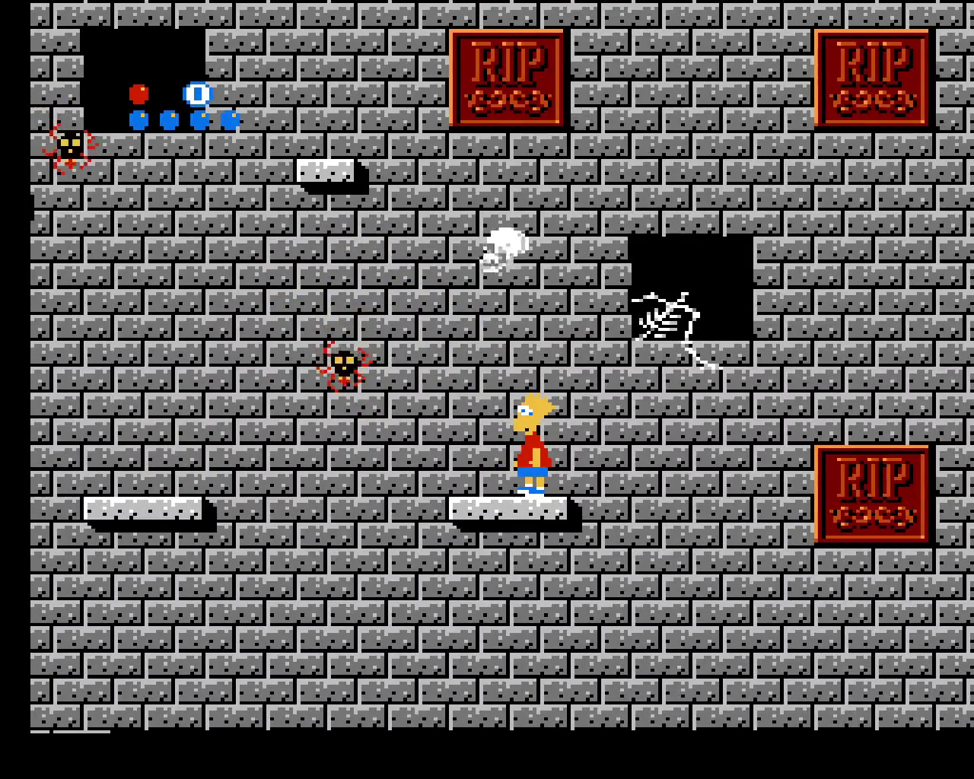
pyautogui.press('Right')
pyautogui.press('Up')
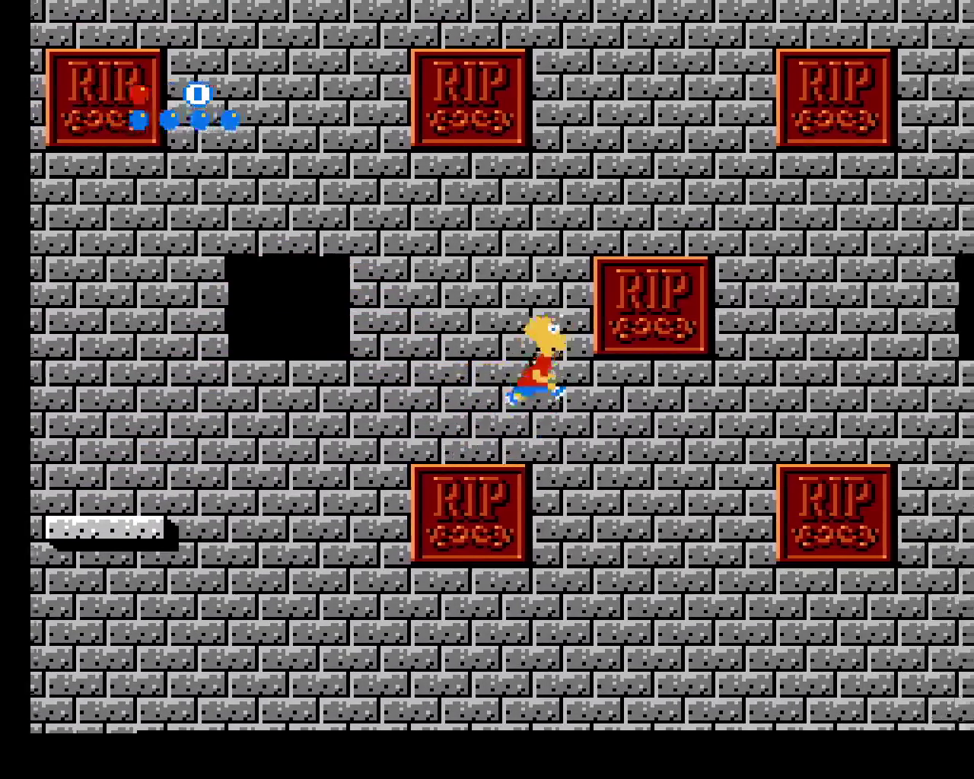
pyautogui.press('Up')
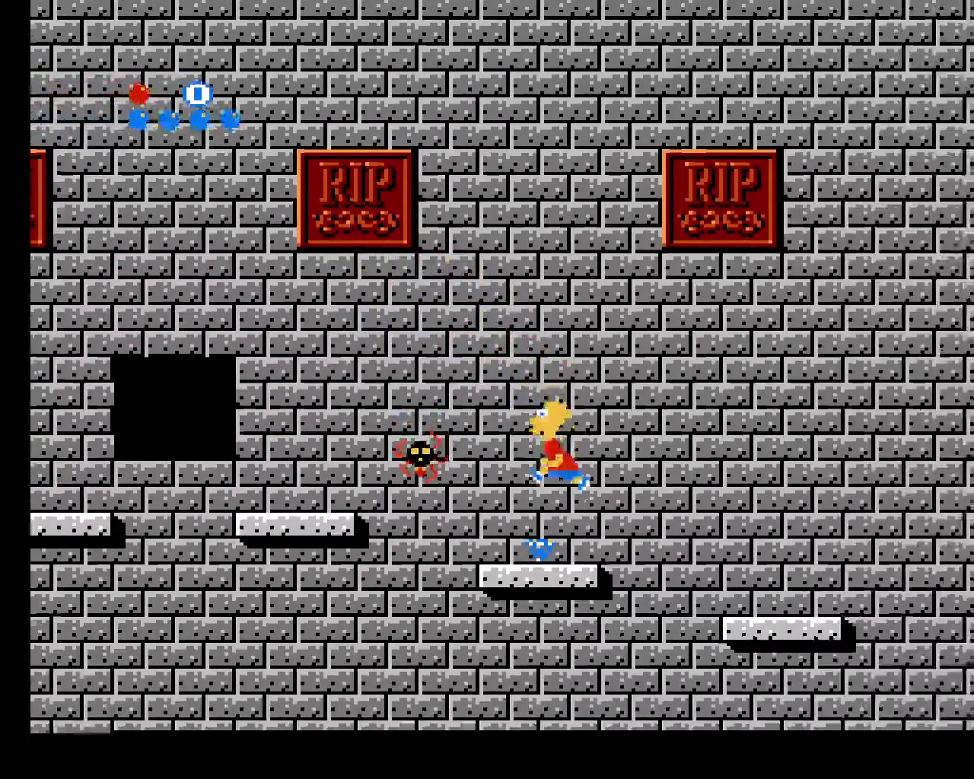
# Drop Bart to the lower ledge, grab the bottle, climb the RIP blocks, then load state slot 0
pyautogui.press('Up')
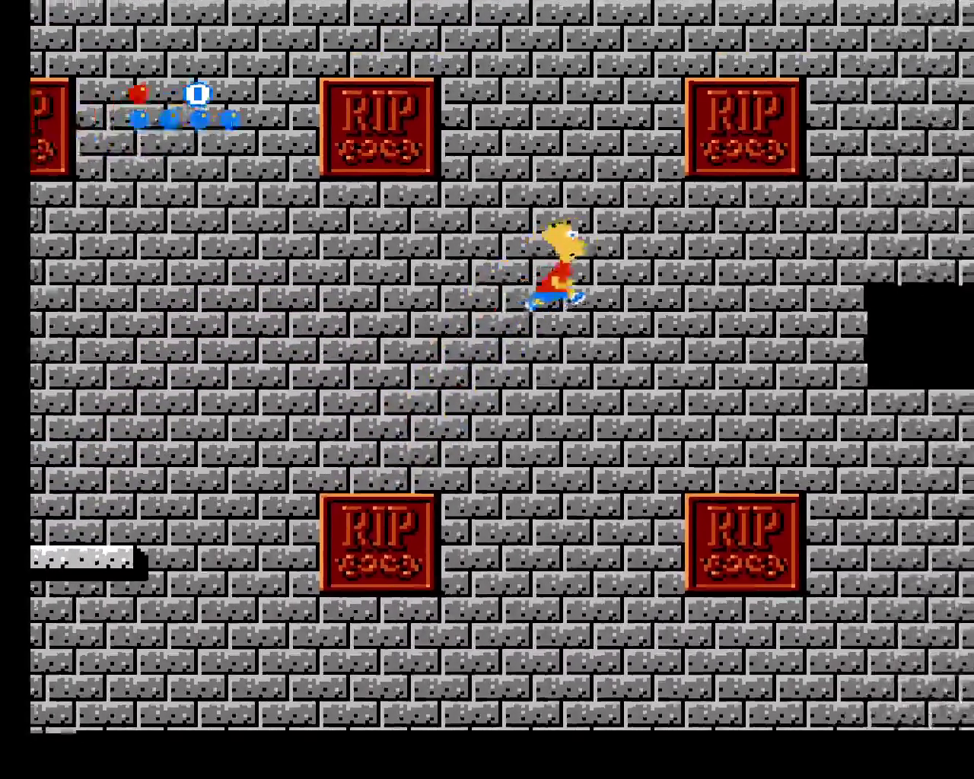
pyautogui.press('Right')
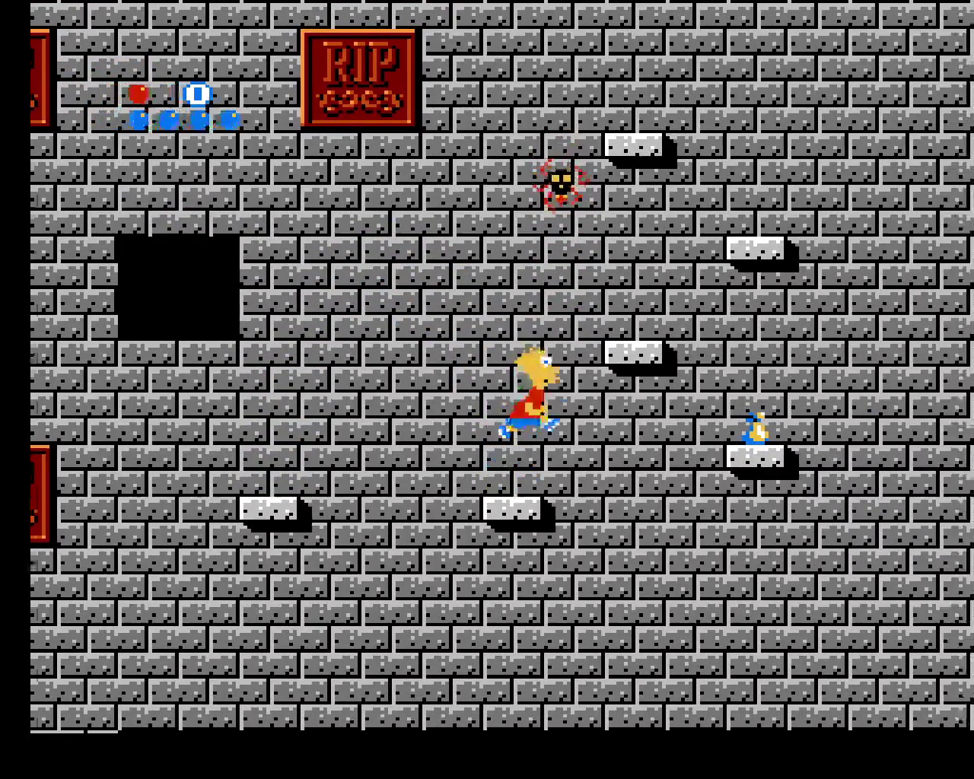
pyautogui.press('Up')
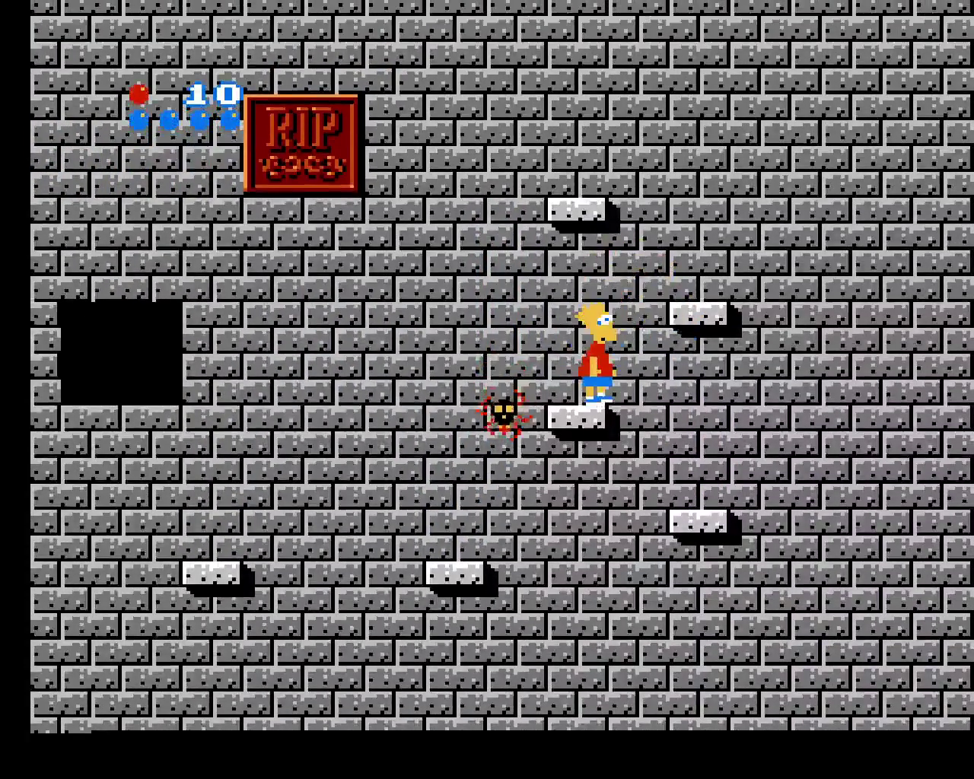
pyautogui.press('Left')
pyautogui.press('Up')
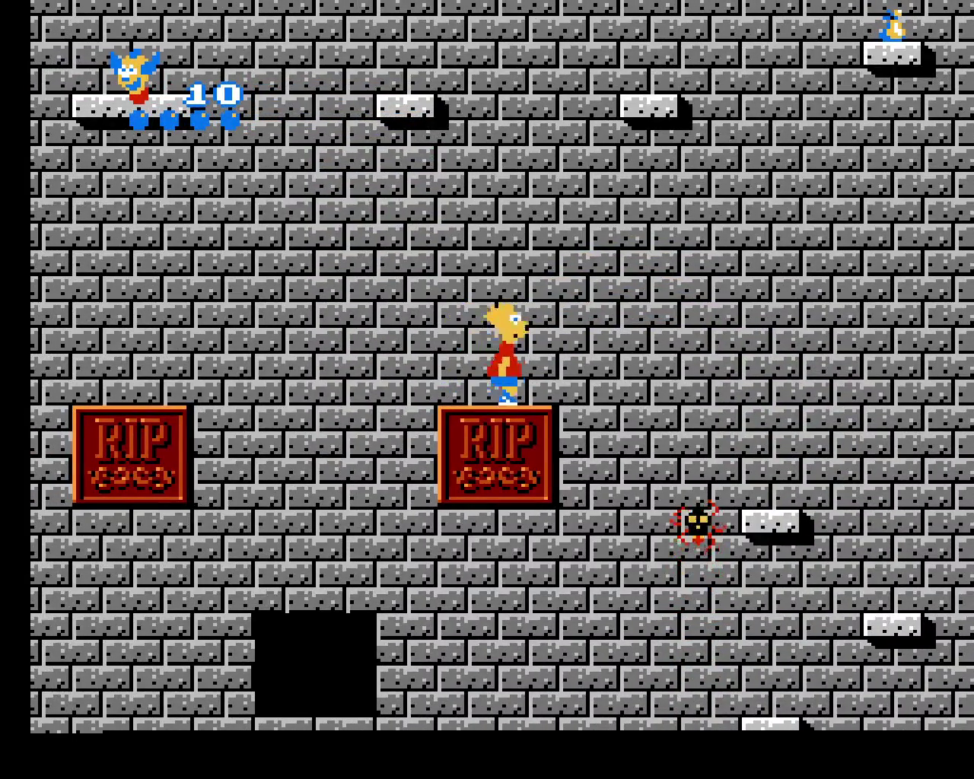
pyautogui.press('Right')
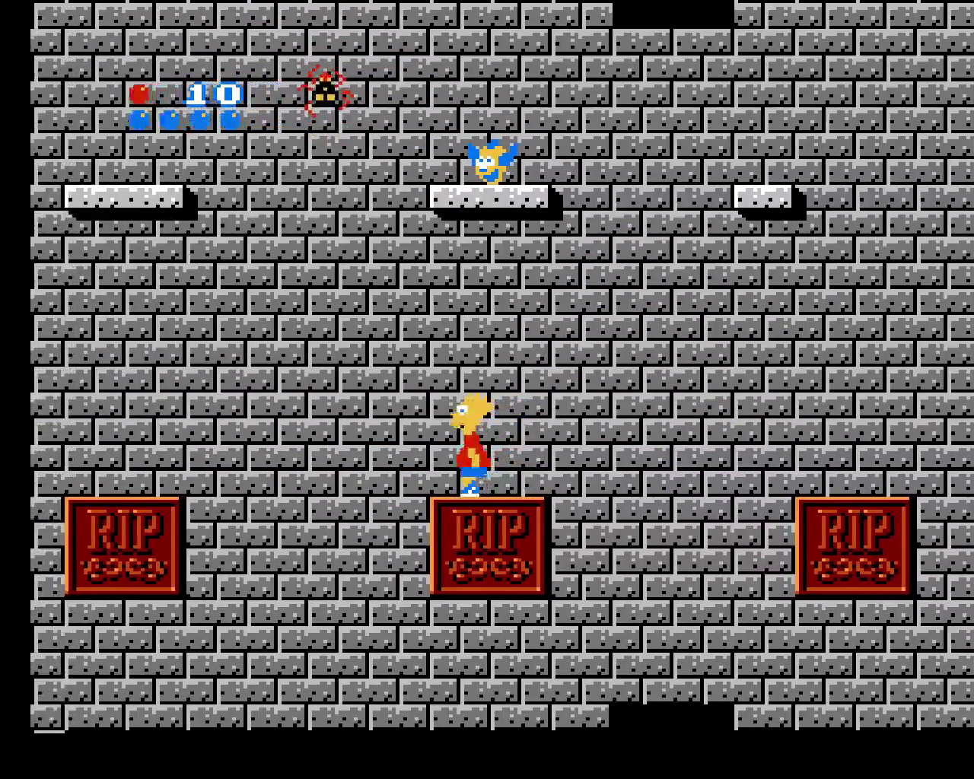
pyautogui.press('Up')
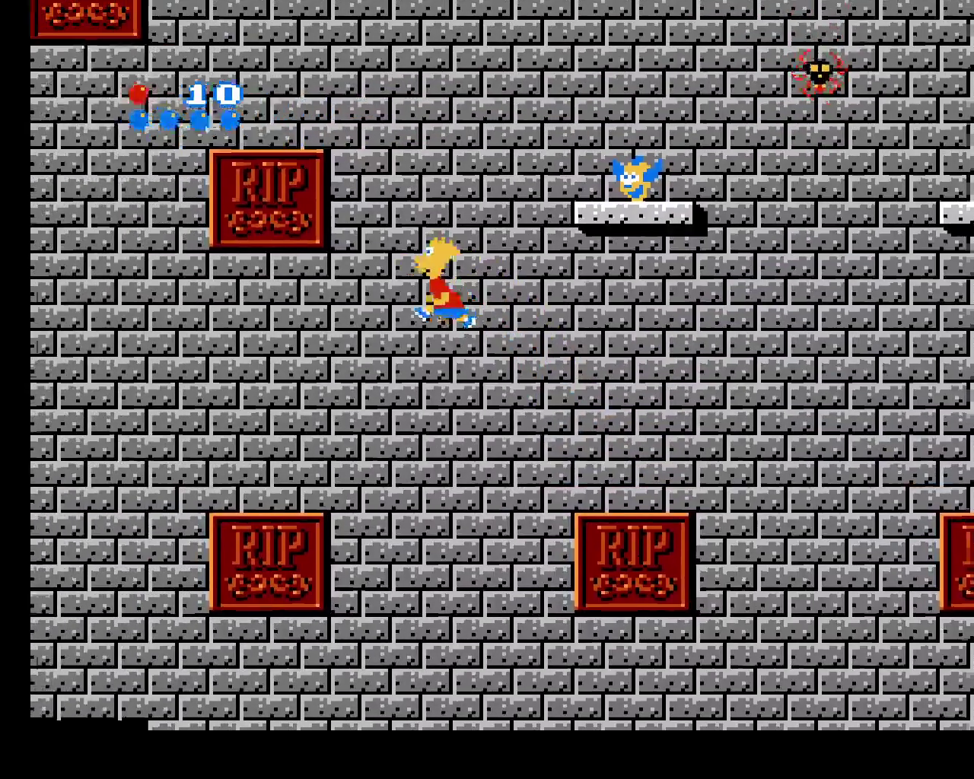
pyautogui.press('Left')
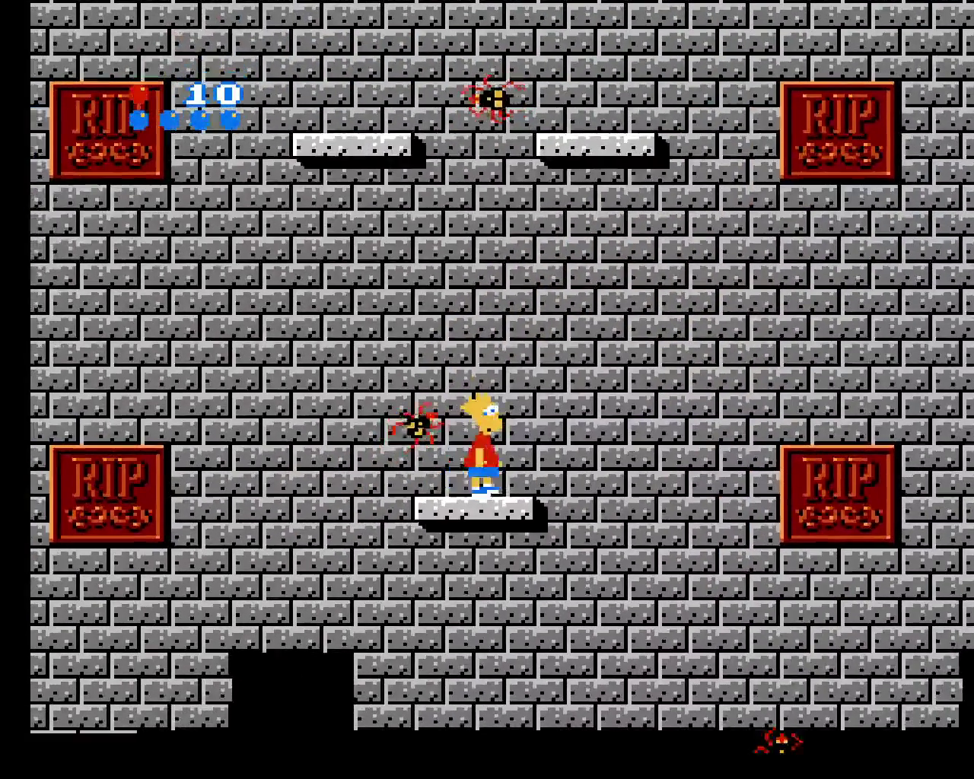
pyautogui.press('Up')
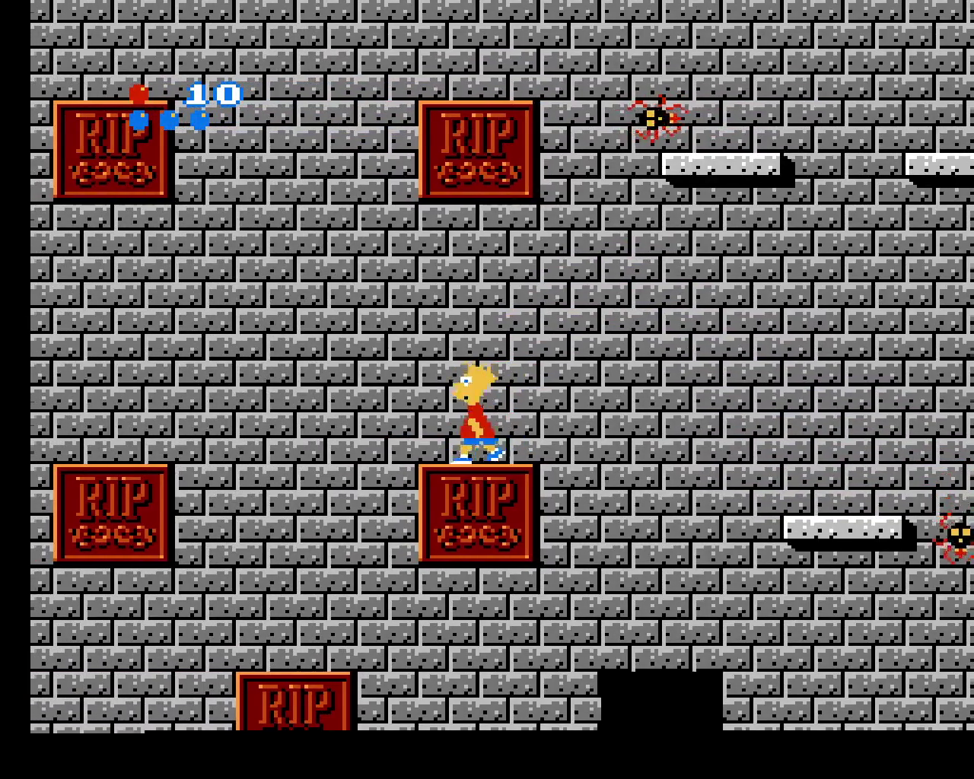
pyautogui.press('Left')
pyautogui.press('Up')
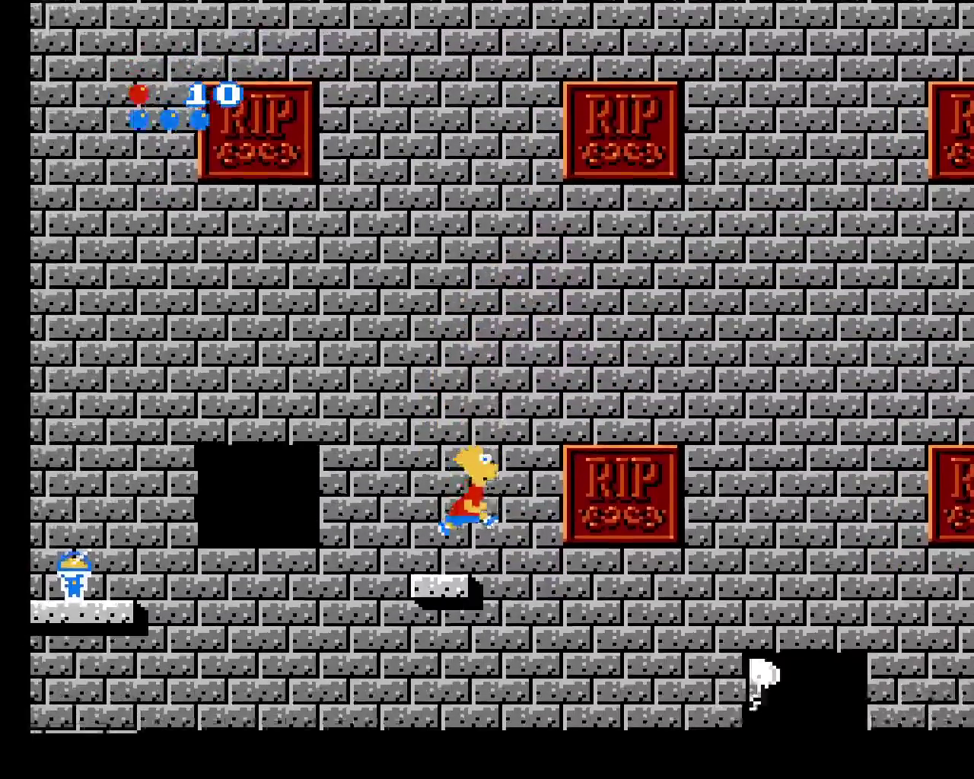
pyautogui.press('F7')
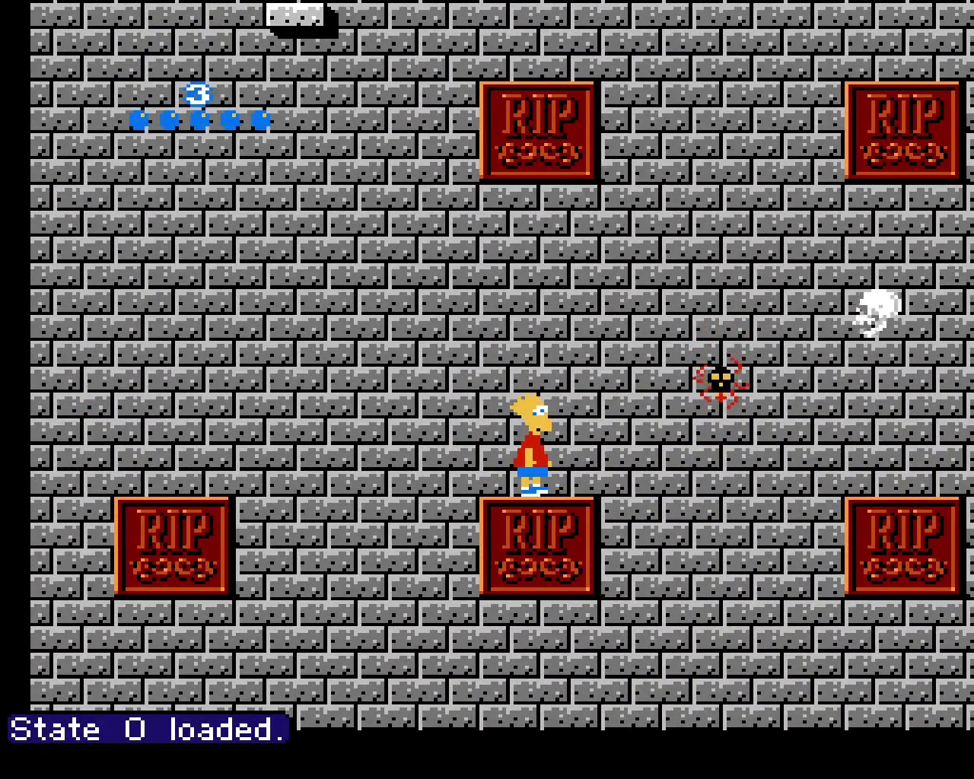
# Climb Bart up the first RIP blocks and onto a stone ledge
pyautogui.press('Up')
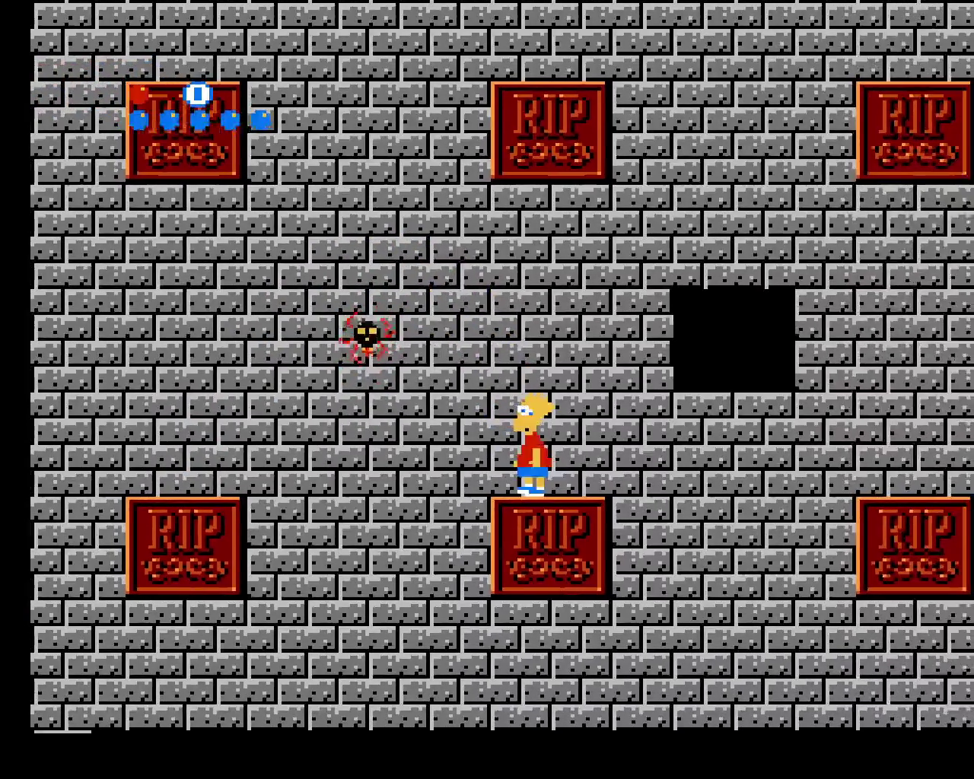
pyautogui.press('Up')
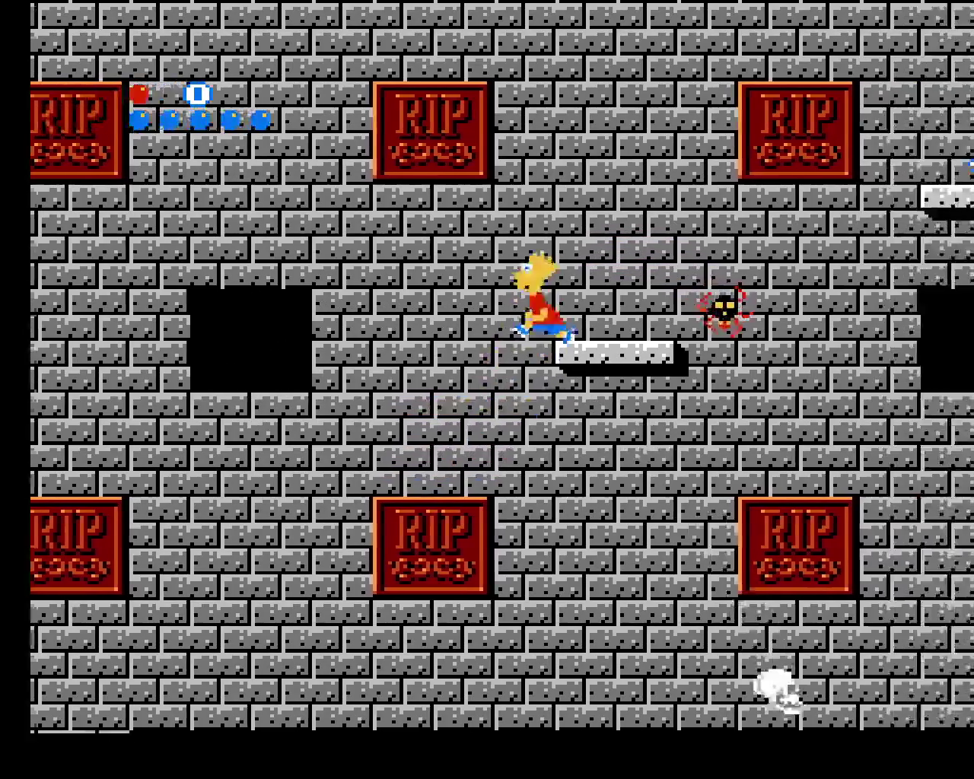
pyautogui.press('Left')
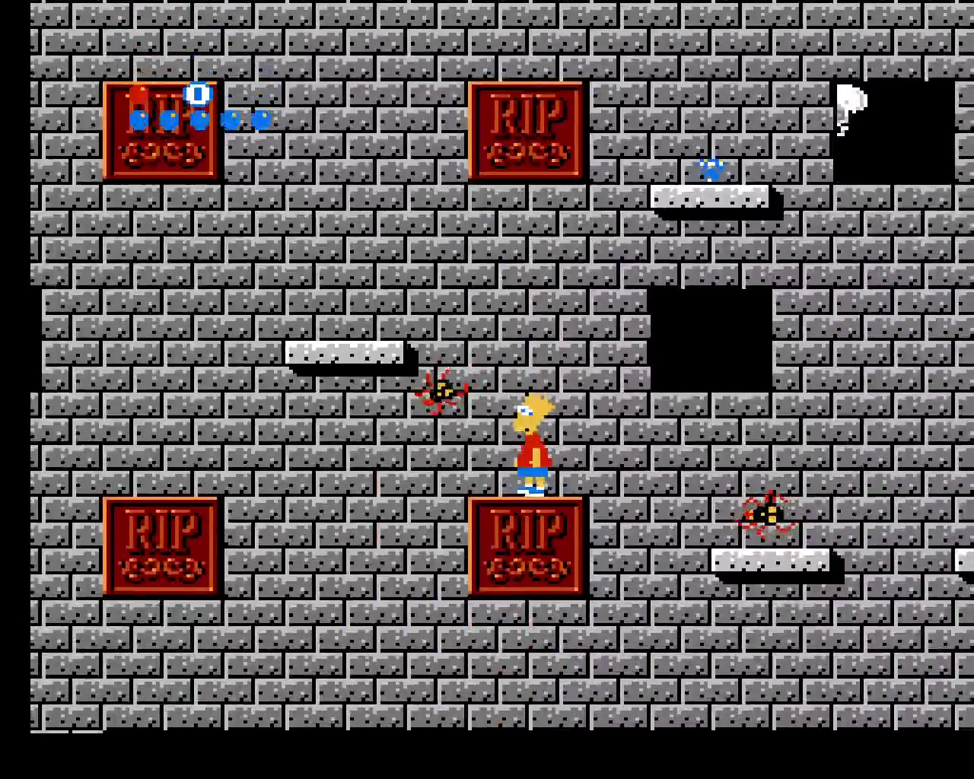
pyautogui.press('Right')
pyautogui.press('Right')
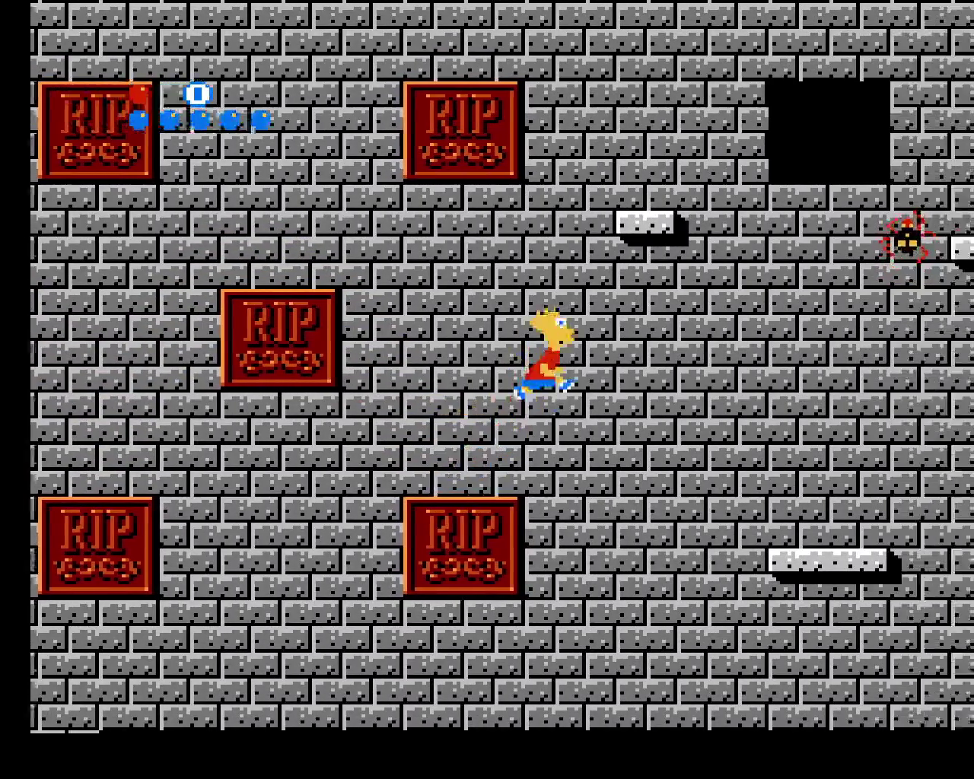
pyautogui.press('Right')
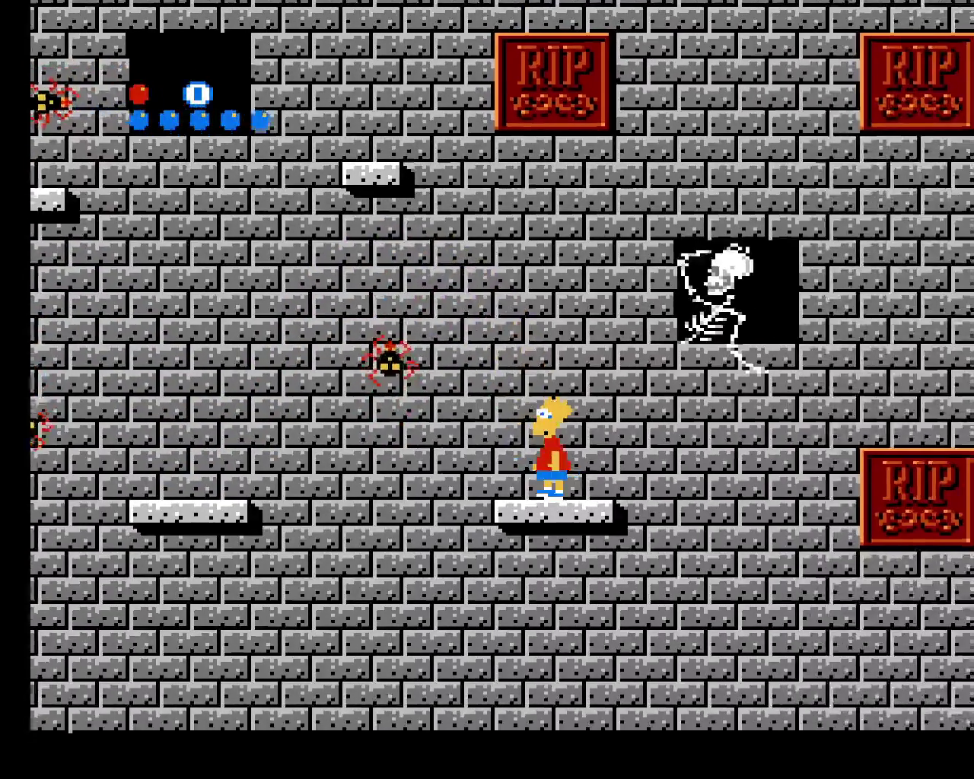
pyautogui.press('Right')
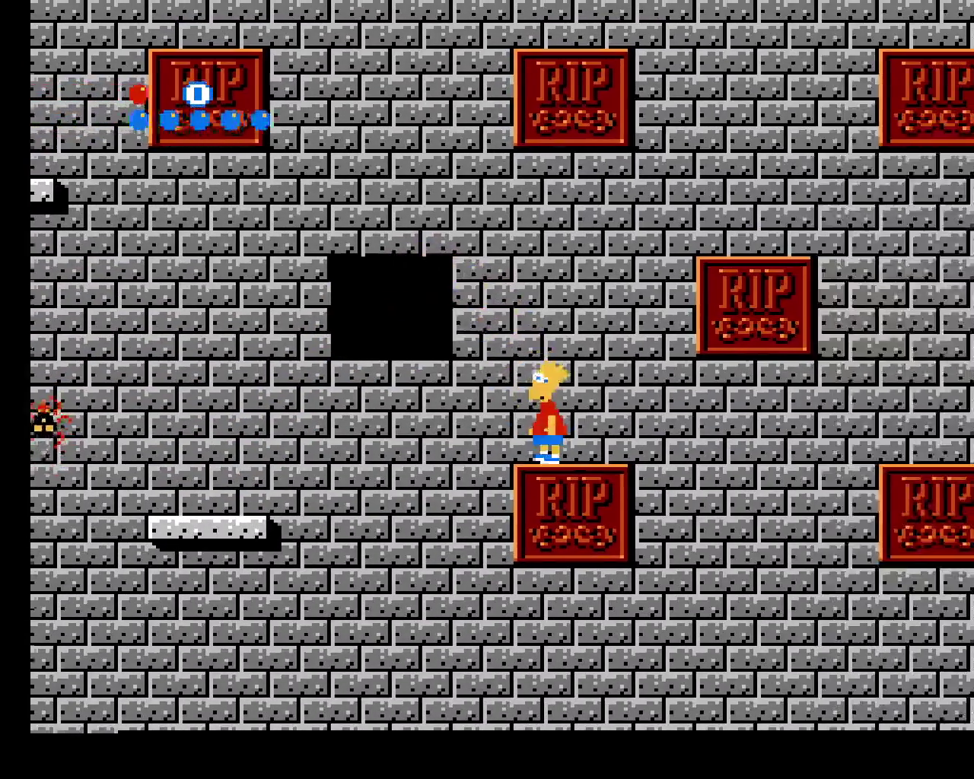
pyautogui.press('Right')
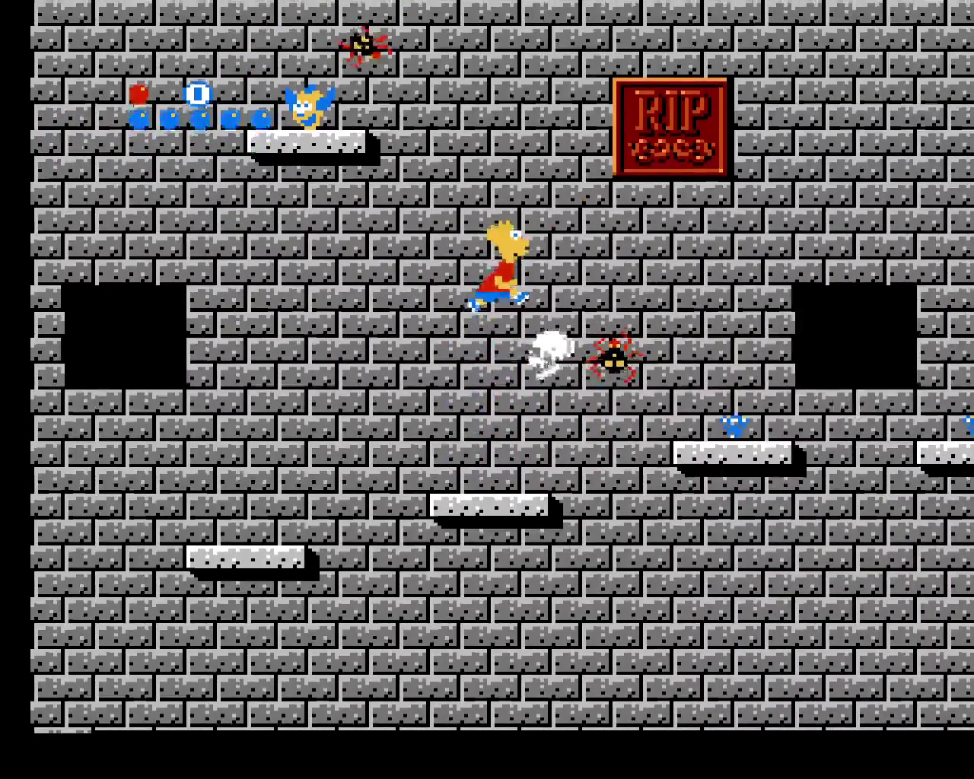
# Jump Bart across the dark gap and onto the ledge to collect the item
pyautogui.press('Right')
pyautogui.press('z')
pyautogui.press('Right')
pyautogui.press('z')
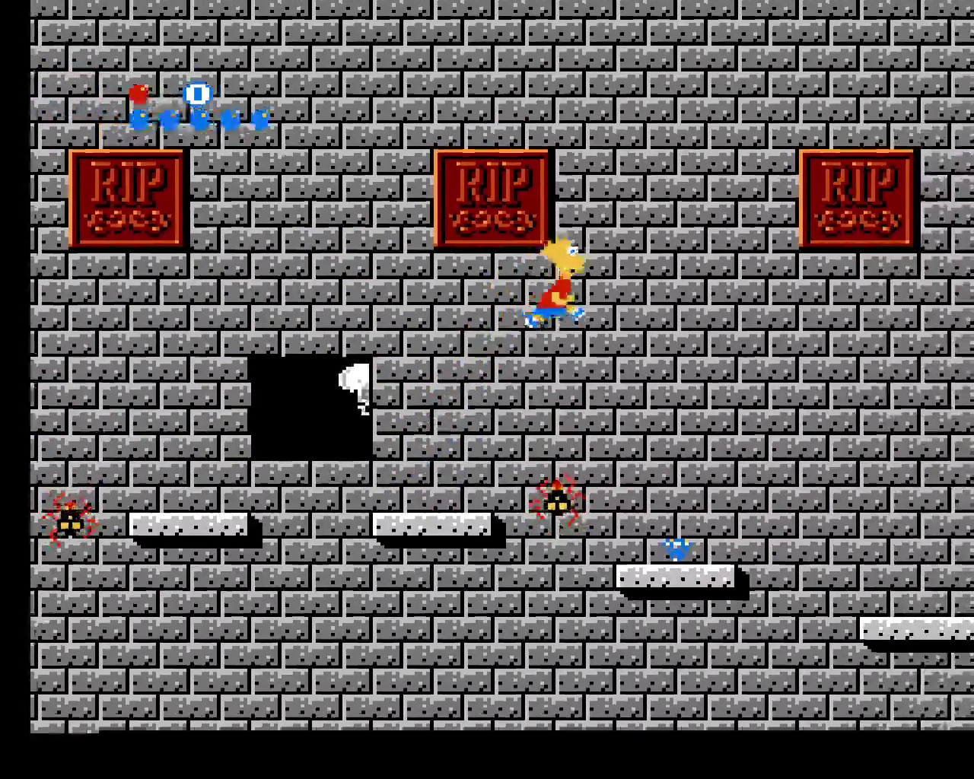
pyautogui.press('Left')
pyautogui.press('z')
pyautogui.press('Right')
pyautogui.press('z')
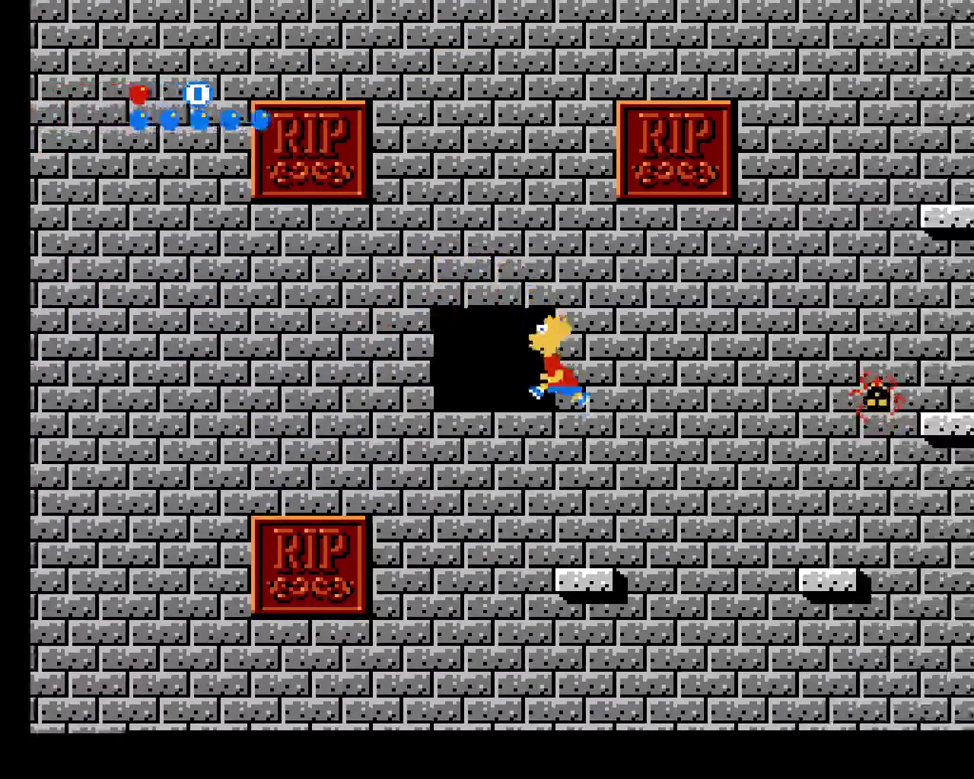
pyautogui.press('z')
pyautogui.press('Right')
pyautogui.press('z')
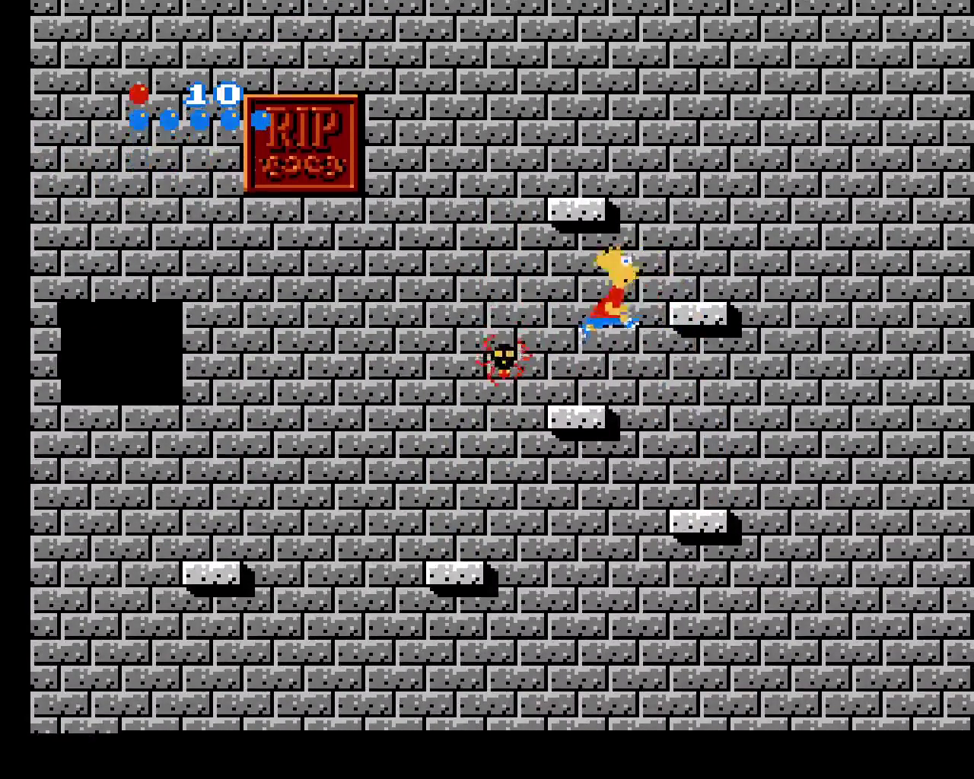
pyautogui.press('Right')
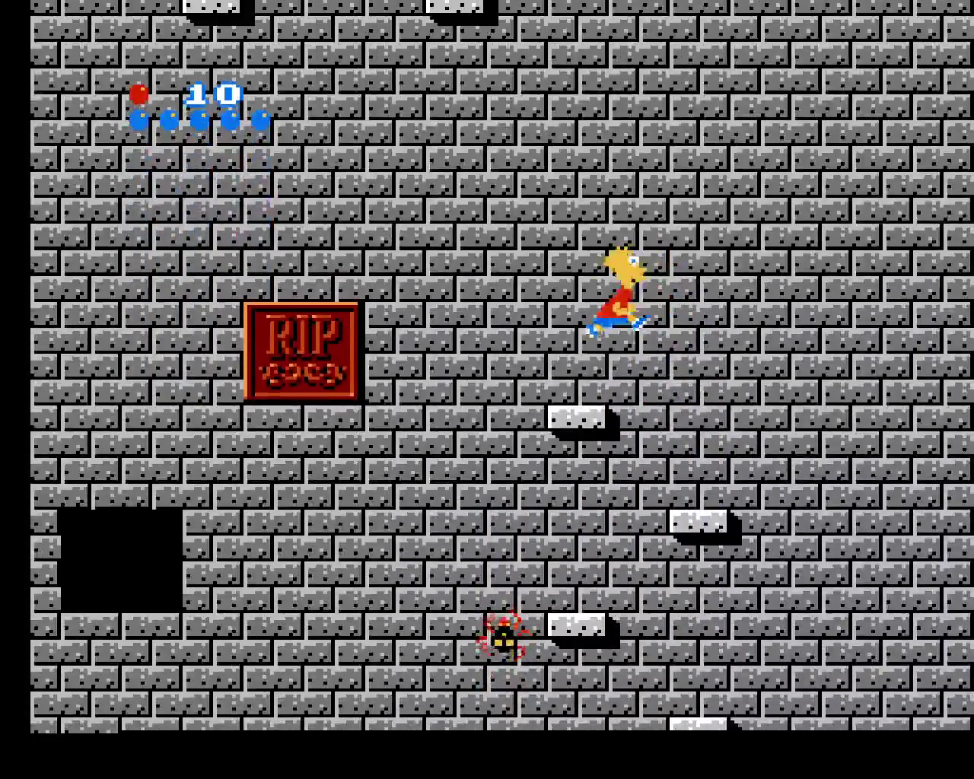
# Hop Bart left and right between the RIP blocks up the wall
pyautogui.press('z')
pyautogui.press('Left')
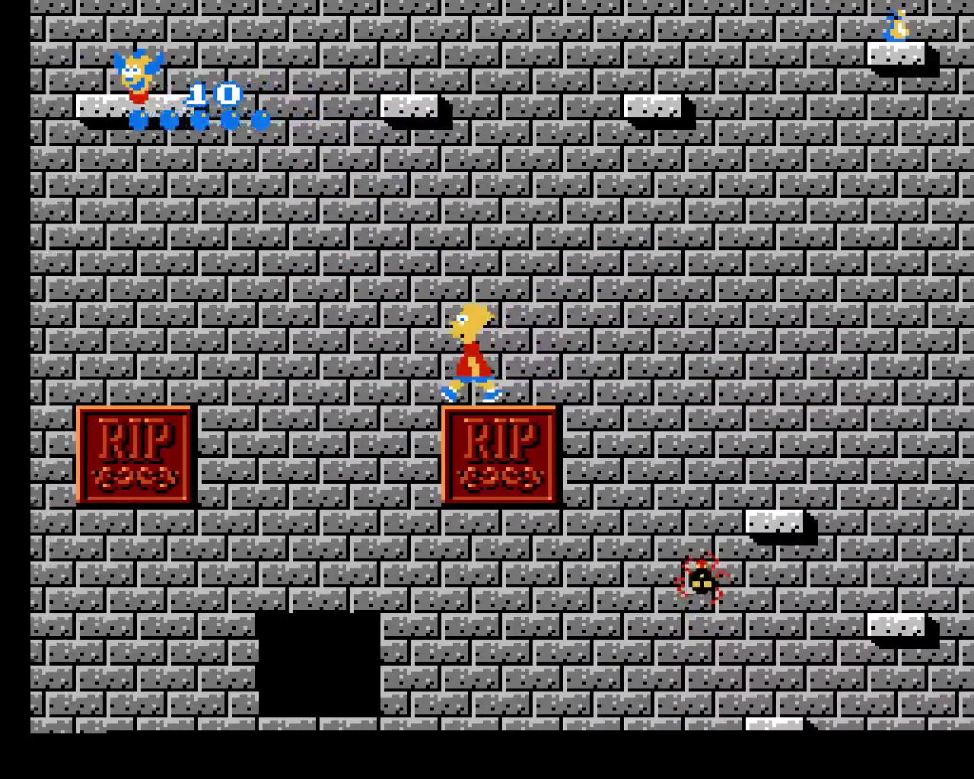
pyautogui.press('z')
pyautogui.press('z')
pyautogui.press('Right')
pyautogui.press('Left')
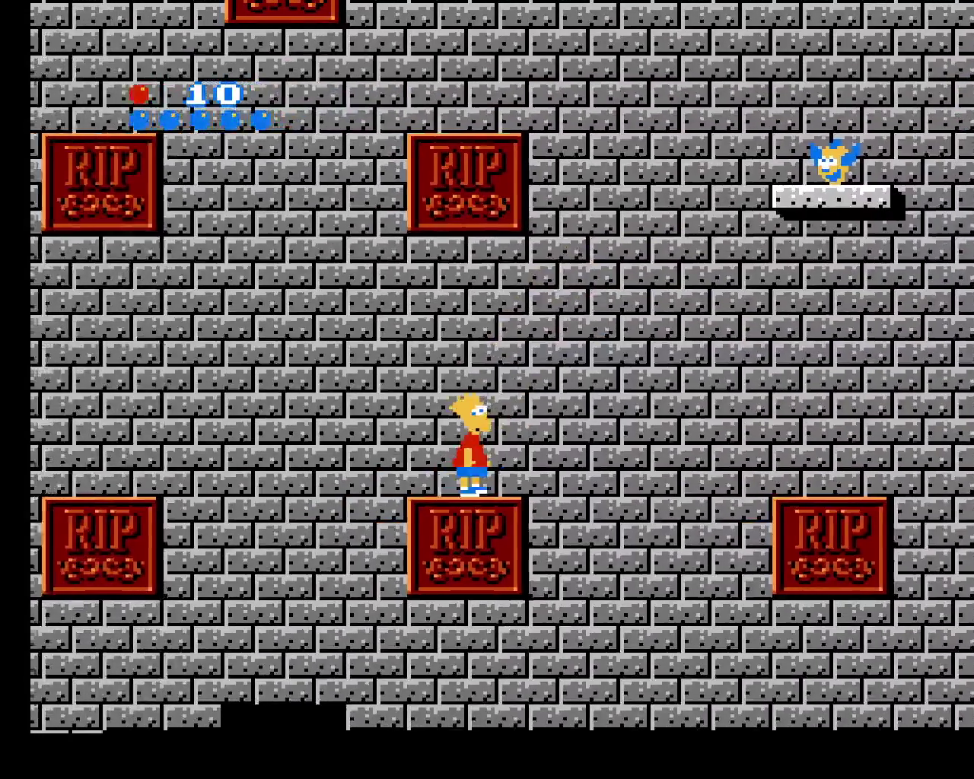
pyautogui.press('z')
pyautogui.press('Right')
pyautogui.press('Left')
# Jump Bart past the spider onto the middle platform and save to state slot 0
pyautogui.press('z')
pyautogui.press('Left')
pyautogui.press('z')
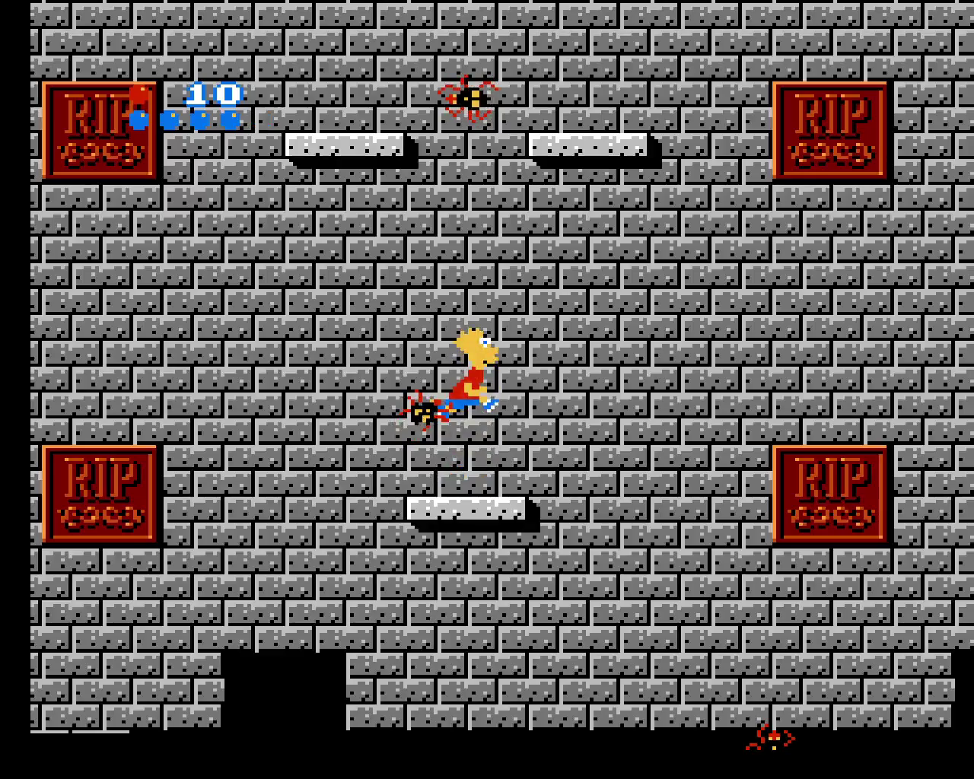
pyautogui.press('z')
pyautogui.press('Left')
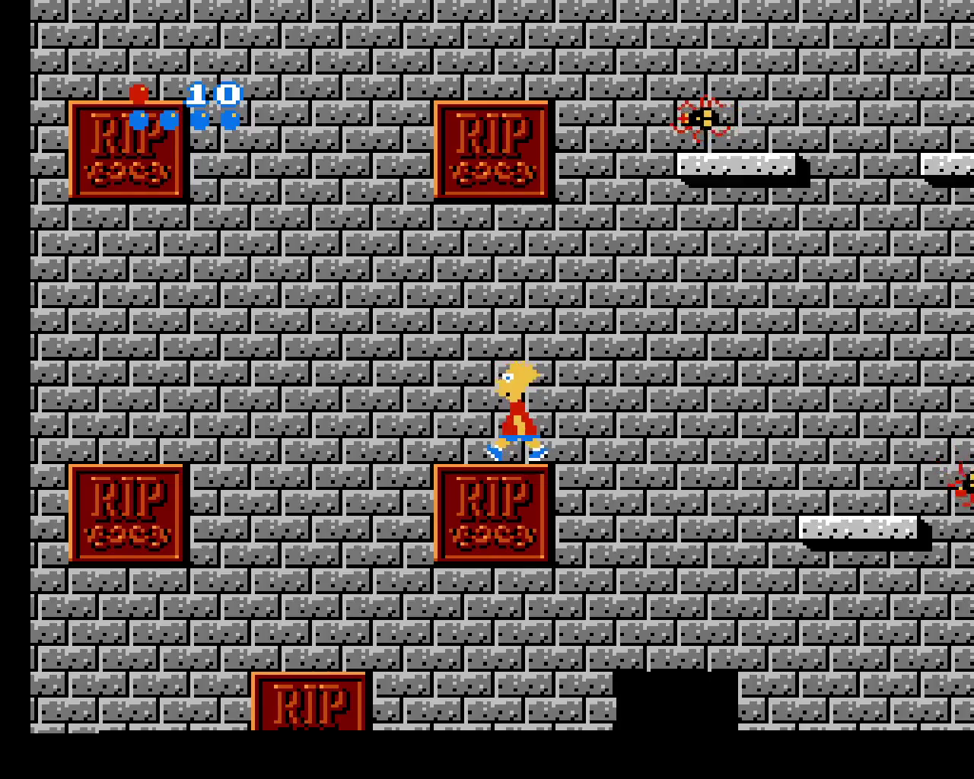
pyautogui.press('F5')
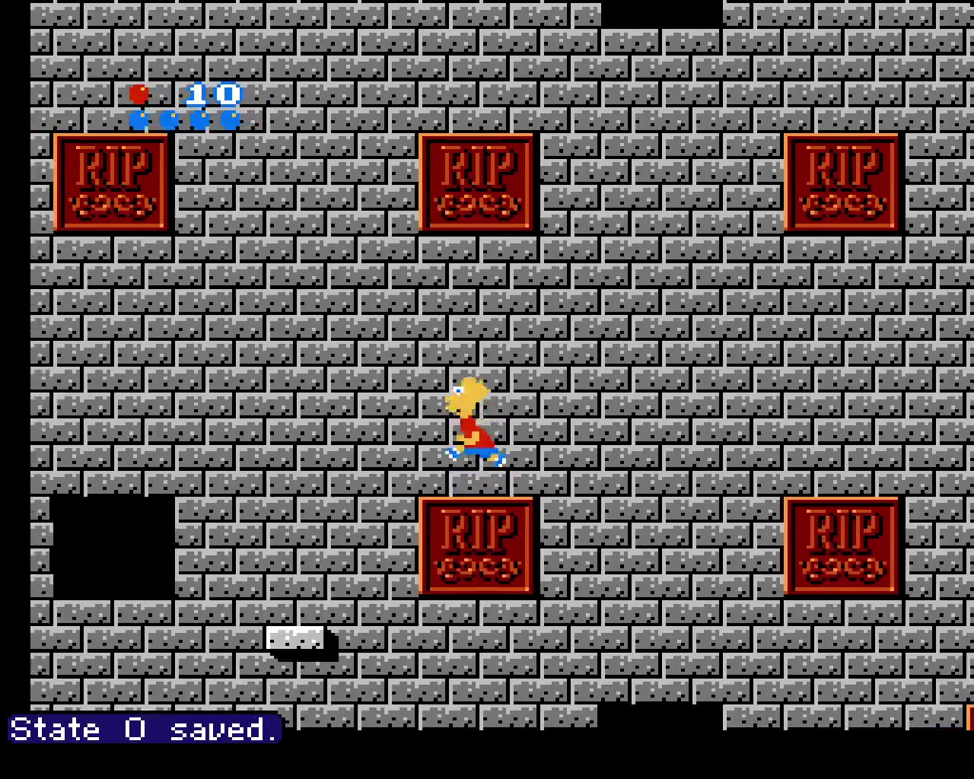
# Drop Bart left to grab the lower platform's item, then reload state 0
pyautogui.press('z')
pyautogui.press('Left')
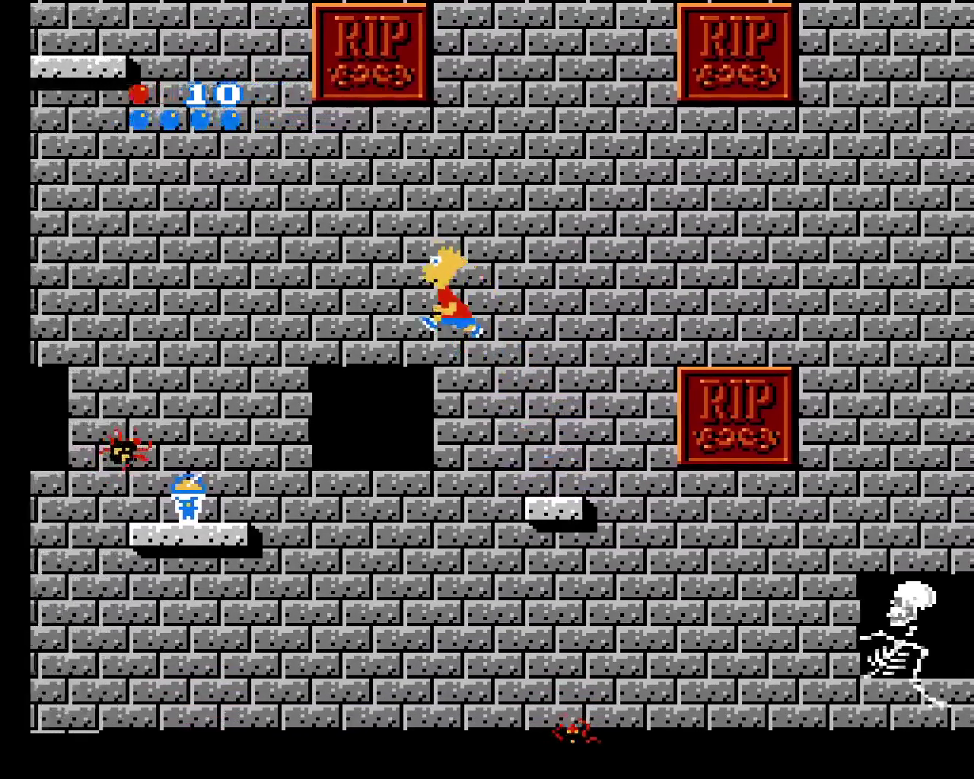
pyautogui.press('Left')
pyautogui.press('Left')
pyautogui.press('F7')
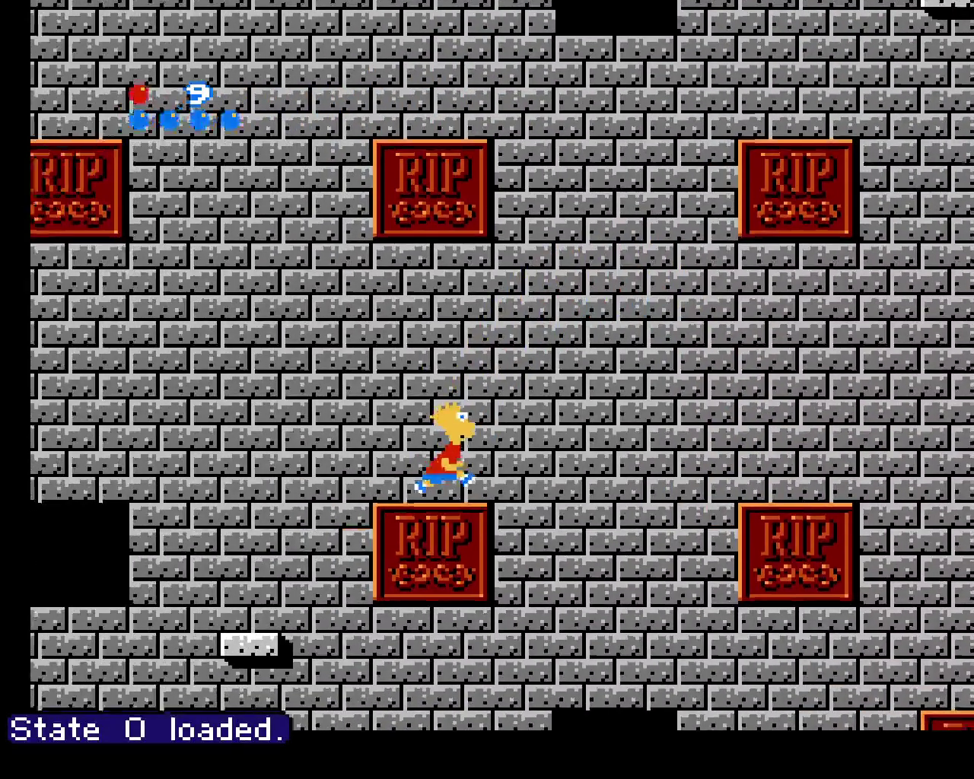
pyautogui.press('Left')
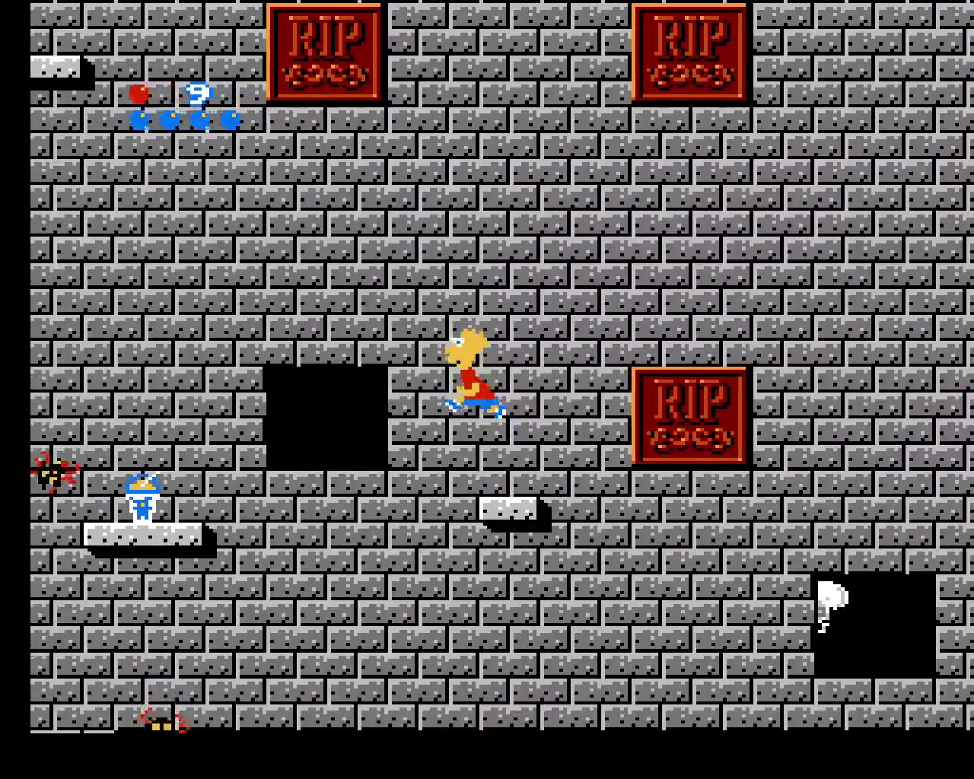
# Reload state 0 and jump Bart up to a higher ledge
pyautogui.press('Right')
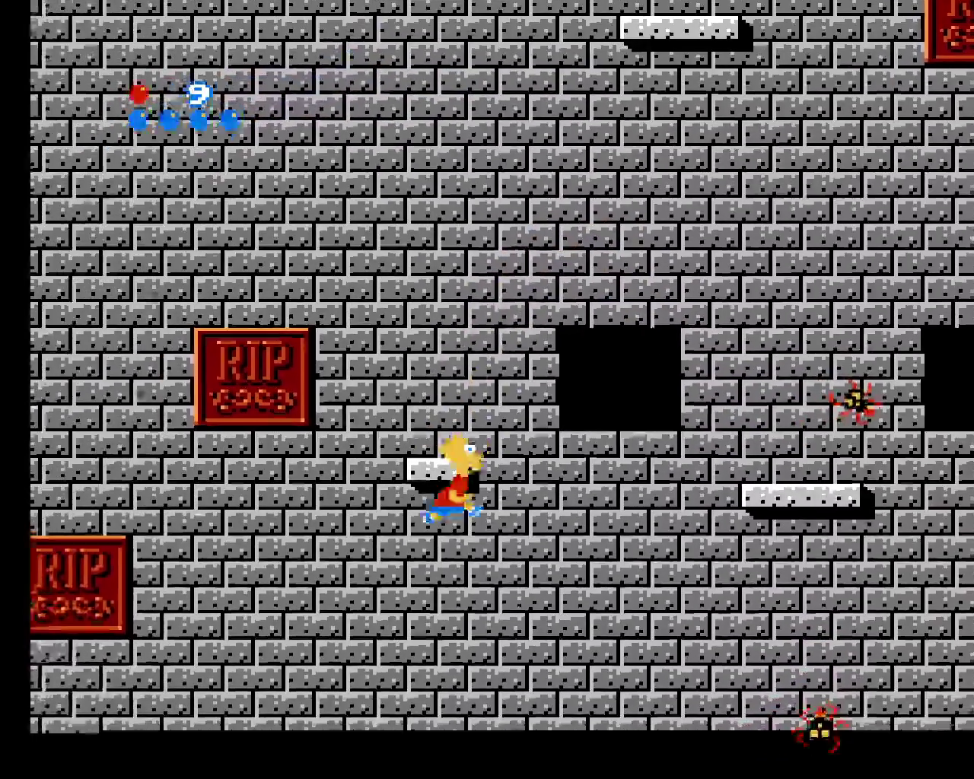
pyautogui.press('F7')
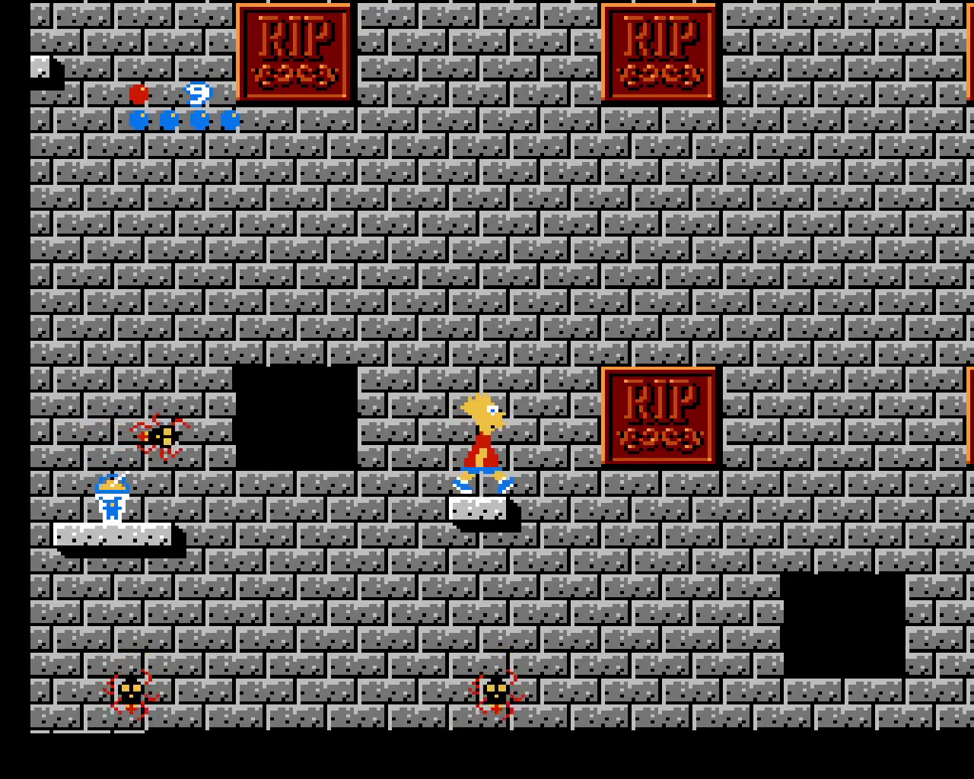
pyautogui.press('Left')
pyautogui.press('x')
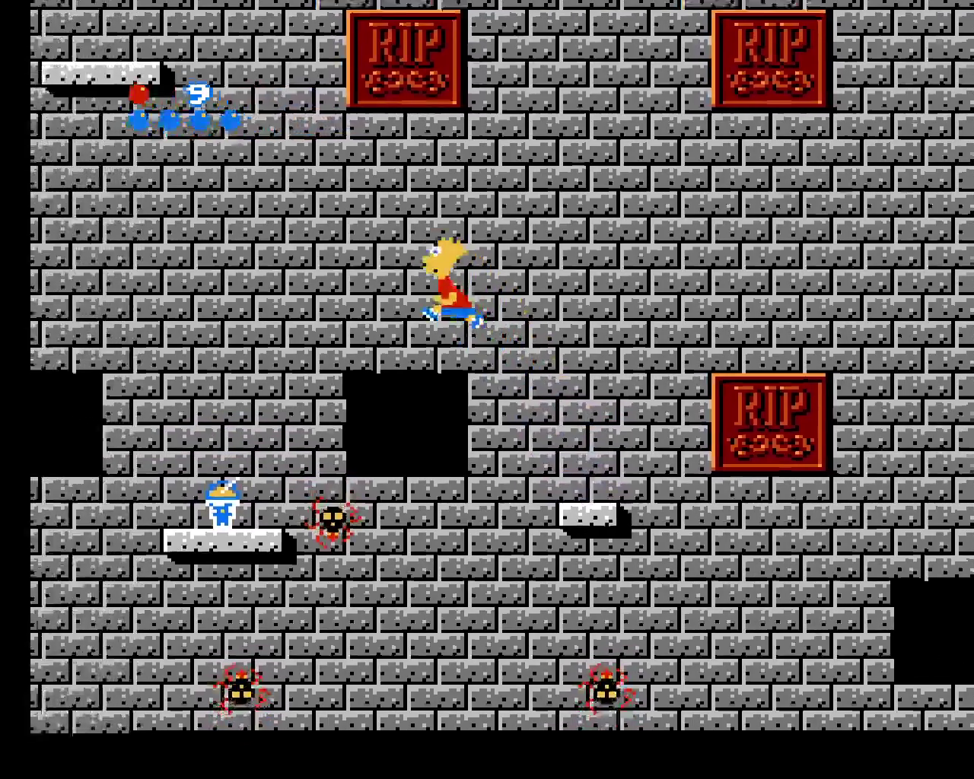
pyautogui.press('Left')
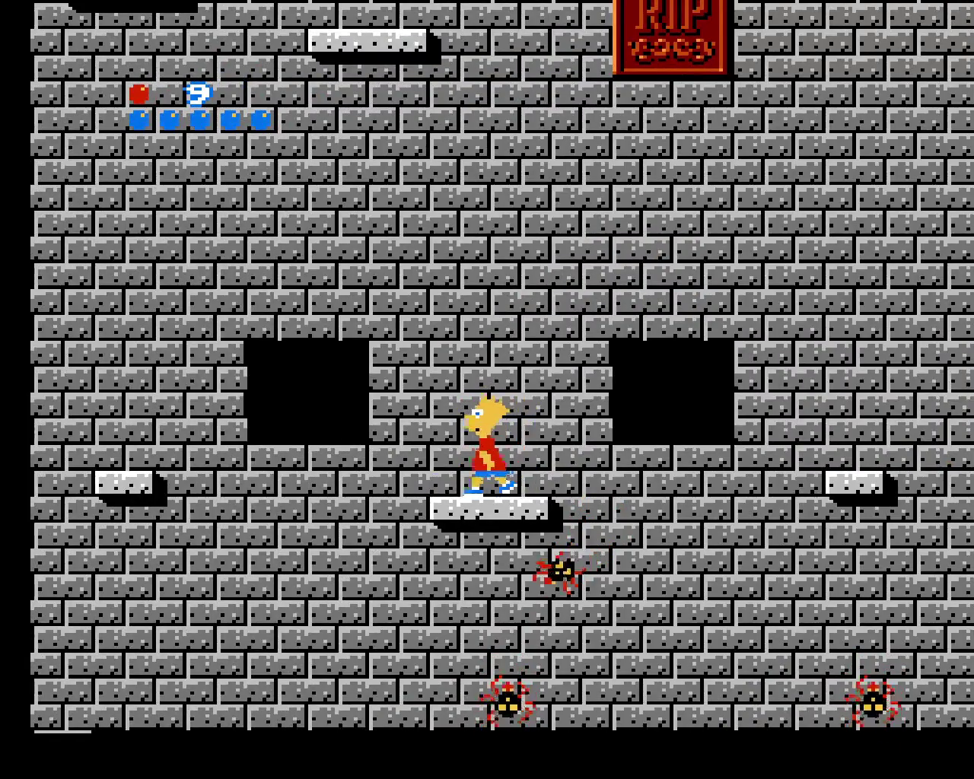
pyautogui.press('Right')
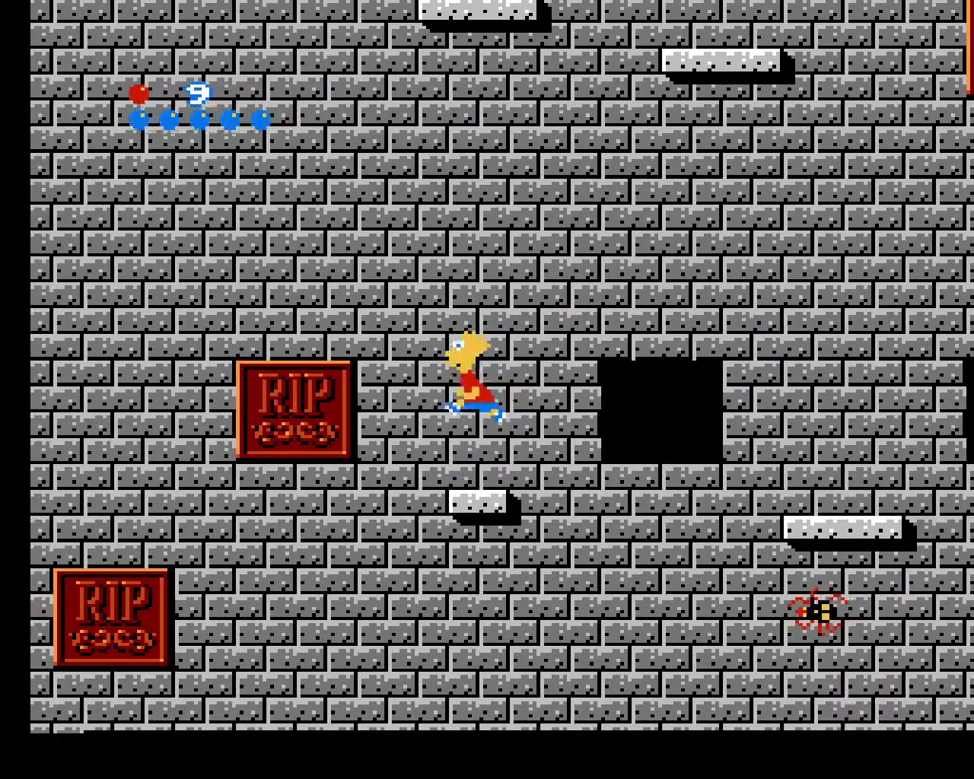
# Jump Bart left across the RIP blocks, climb onto one, and save to slot 0
pyautogui.press('Left')
pyautogui.press('x')
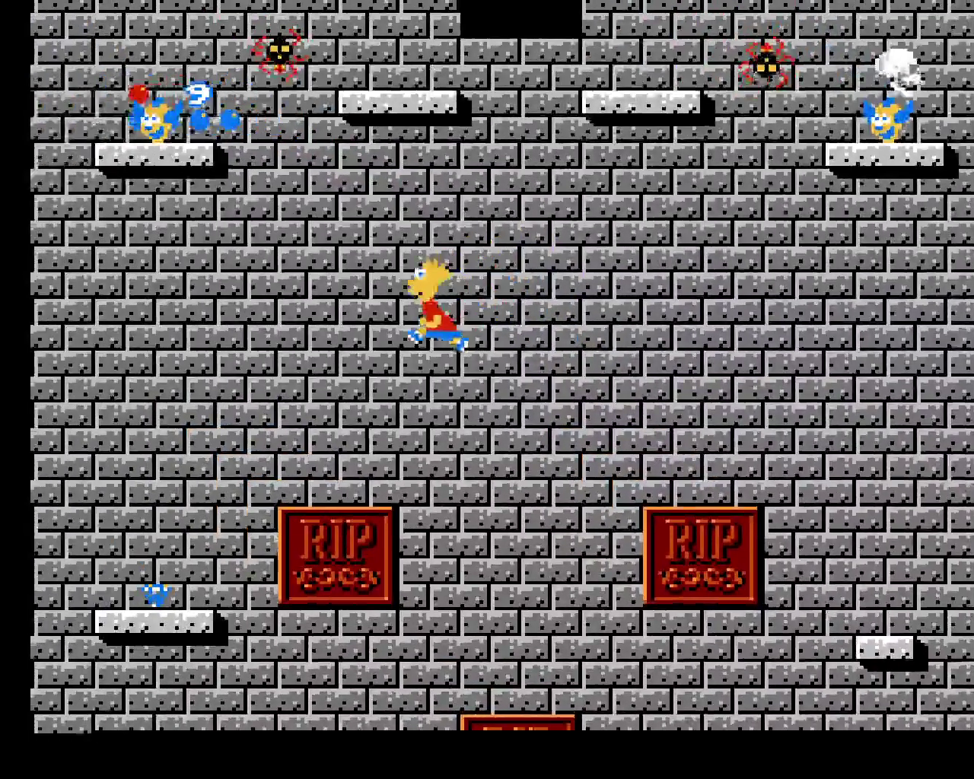
pyautogui.press('Left')
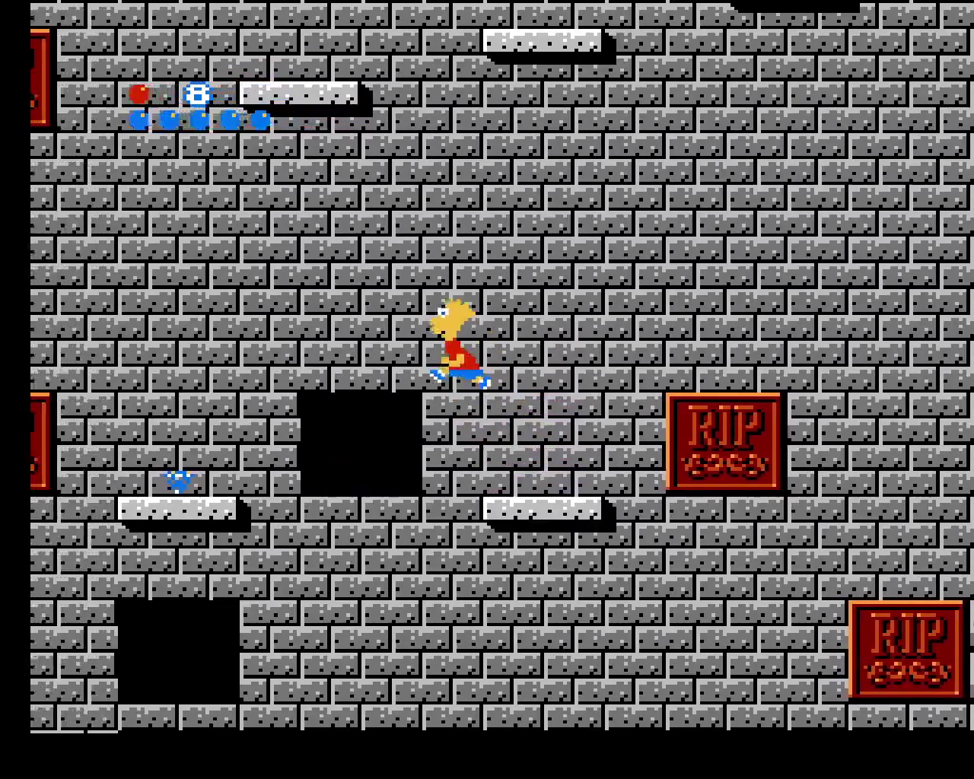
pyautogui.press('Right')
pyautogui.press('x')
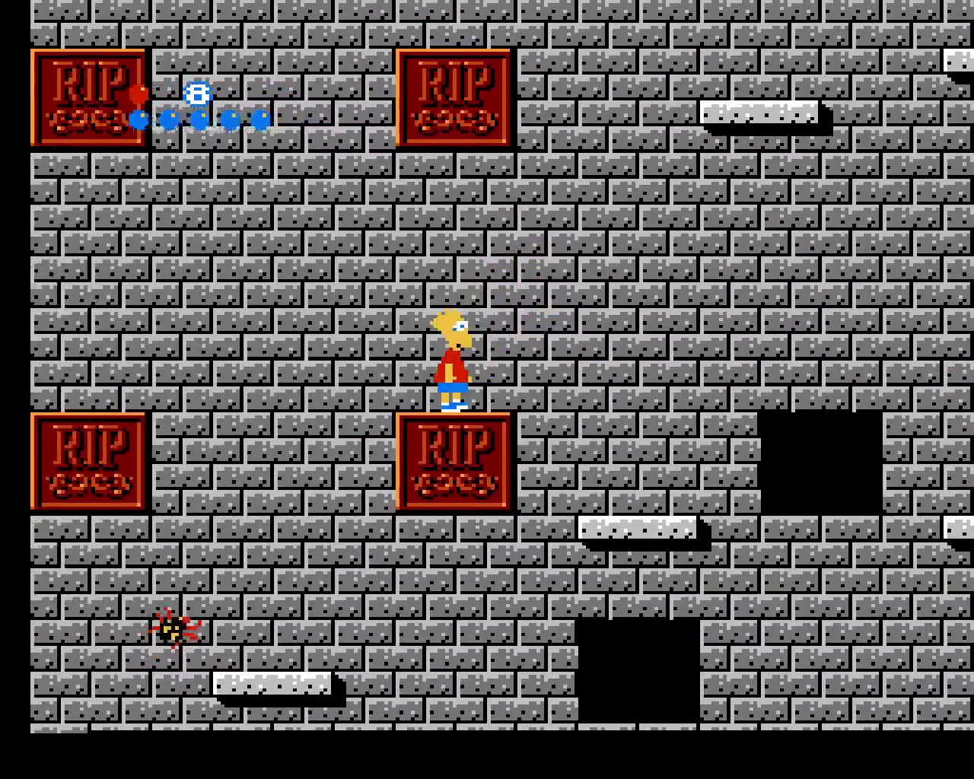
pyautogui.press('F5')
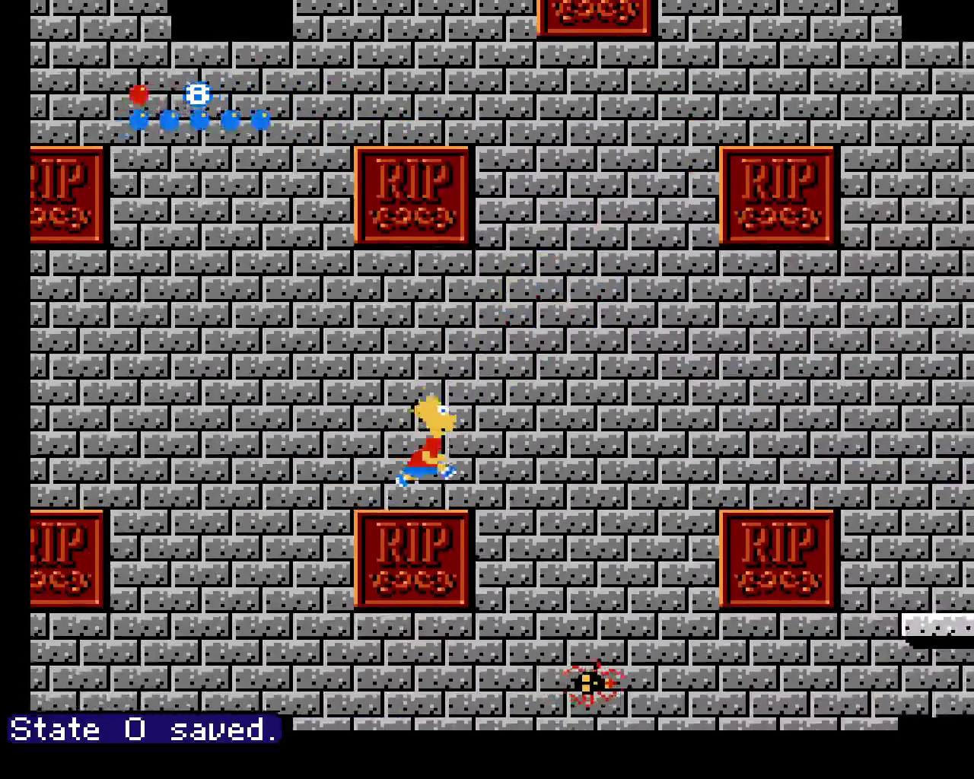
# Jump Bart up and left onto the left ledge and save to state slot 0
pyautogui.press('Right')
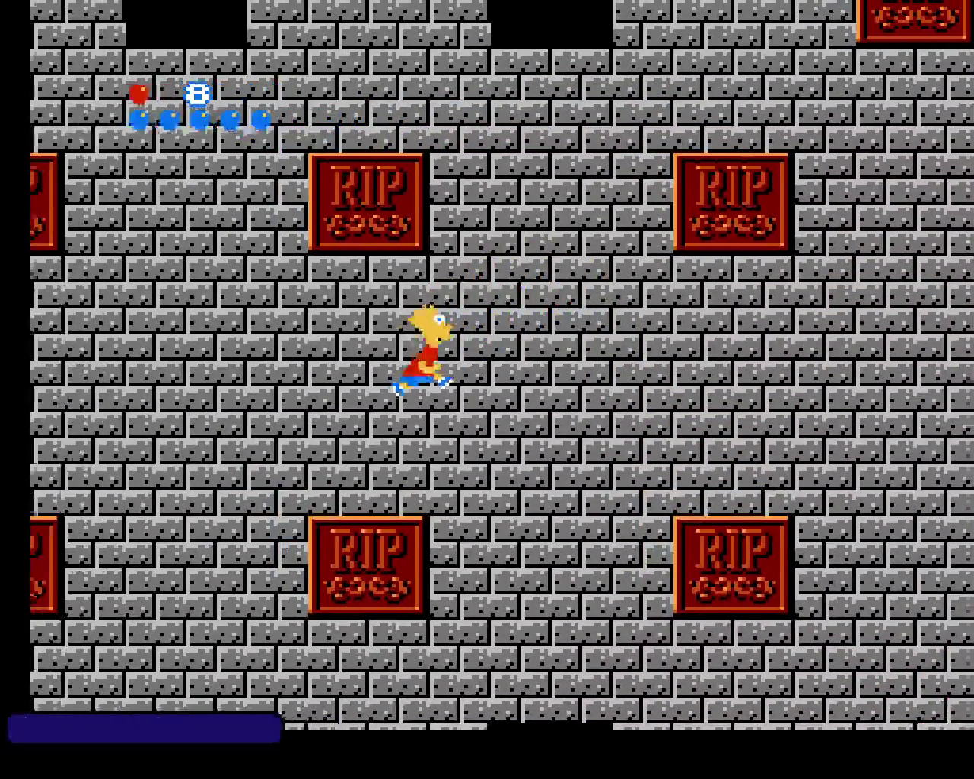
pyautogui.press('x')
pyautogui.press('Left')
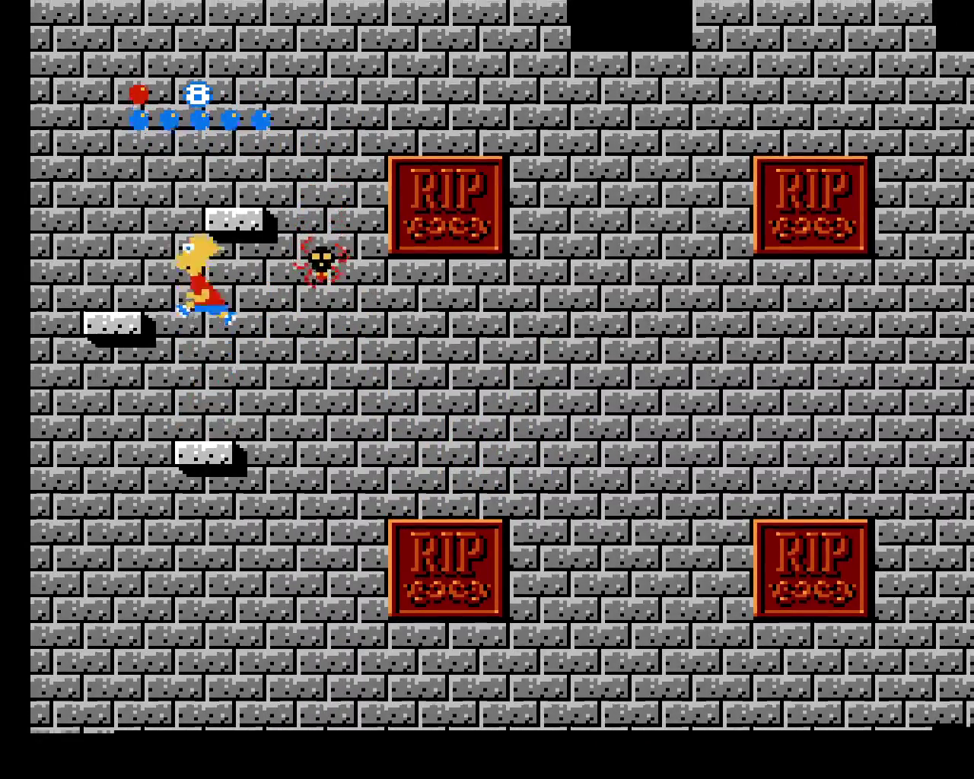
pyautogui.press('Right')
pyautogui.press('x')
pyautogui.press('F5')
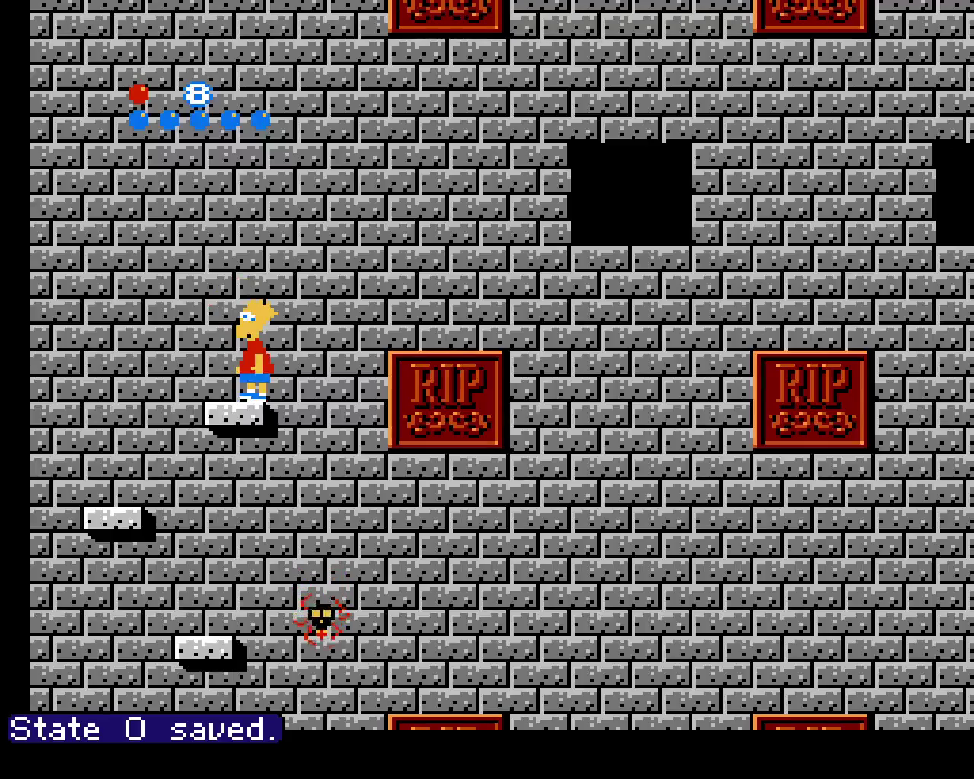
# Jump Bart right across the RIP blocks and platforms, then reload state 0
pyautogui.press('Right')
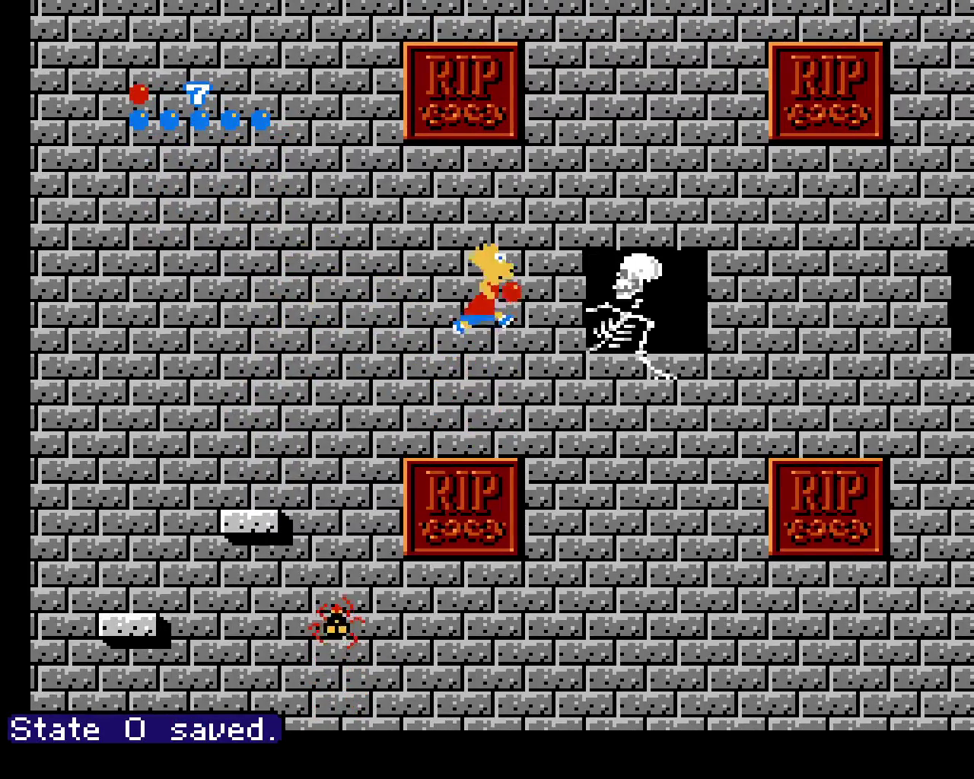
pyautogui.press('x')
pyautogui.press('Right')
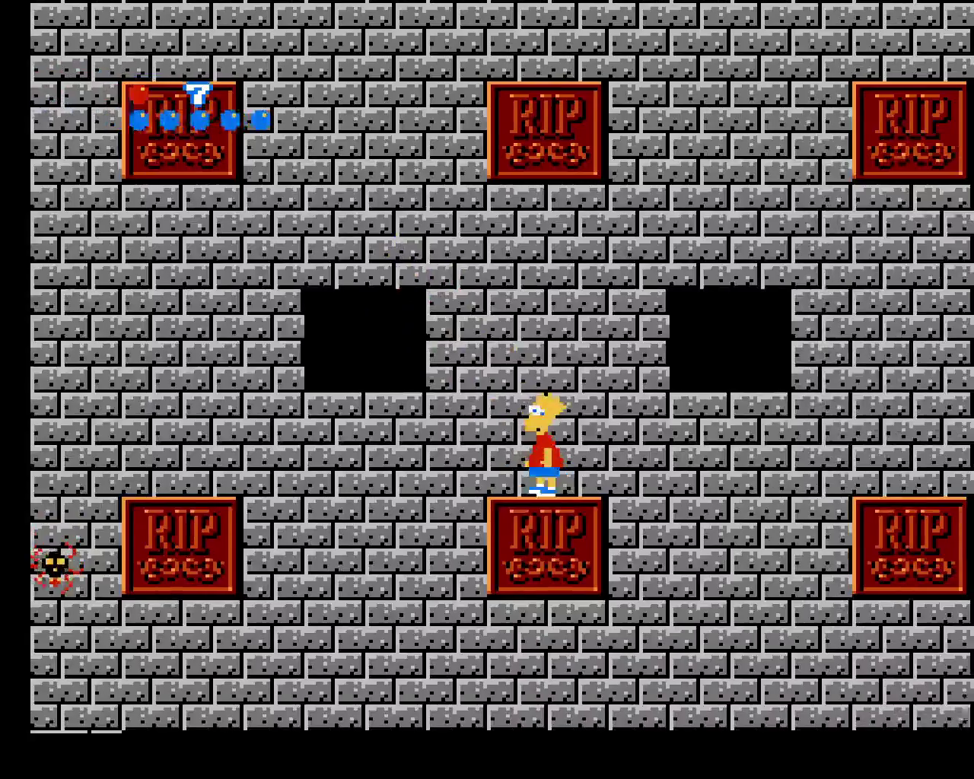
pyautogui.press('x')
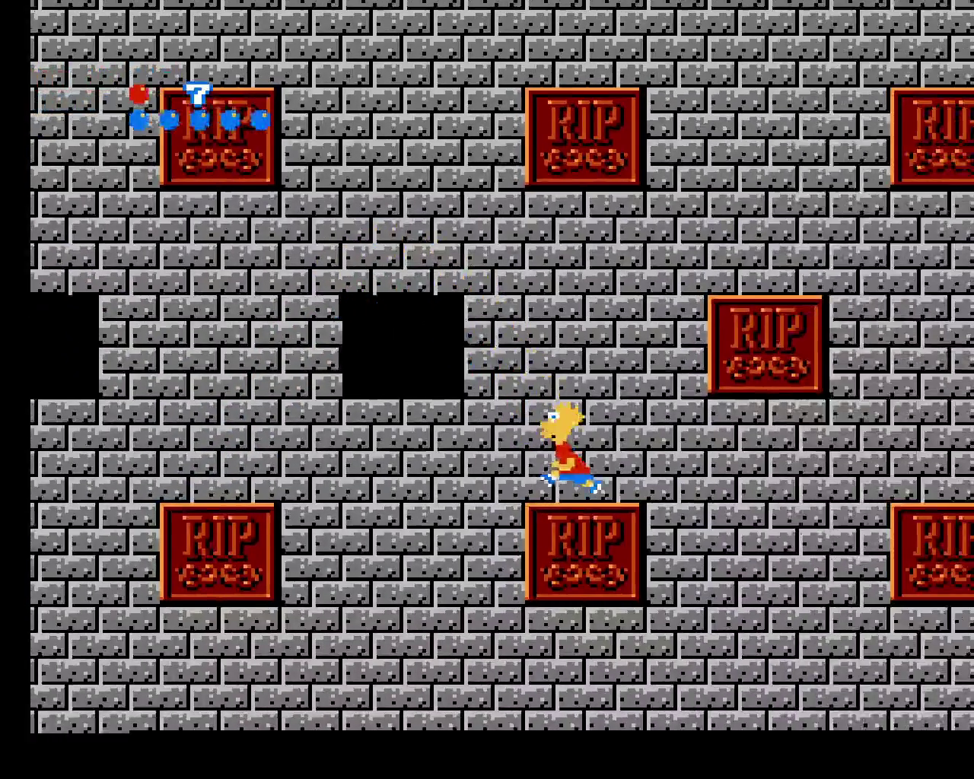
pyautogui.press('Left')
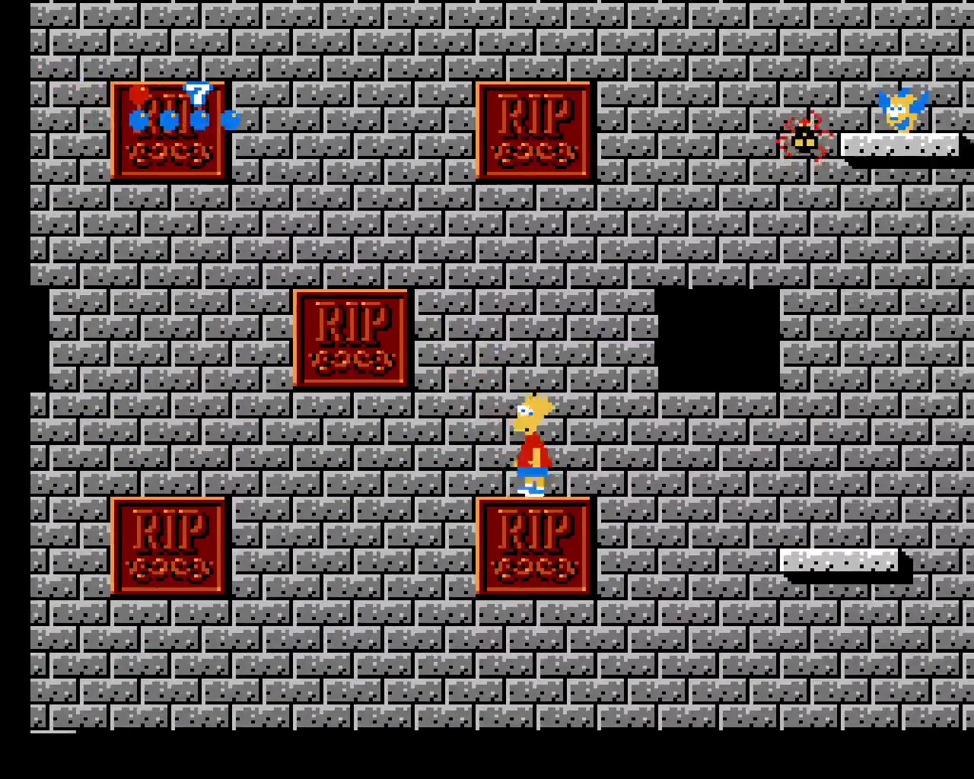
pyautogui.press('Left')
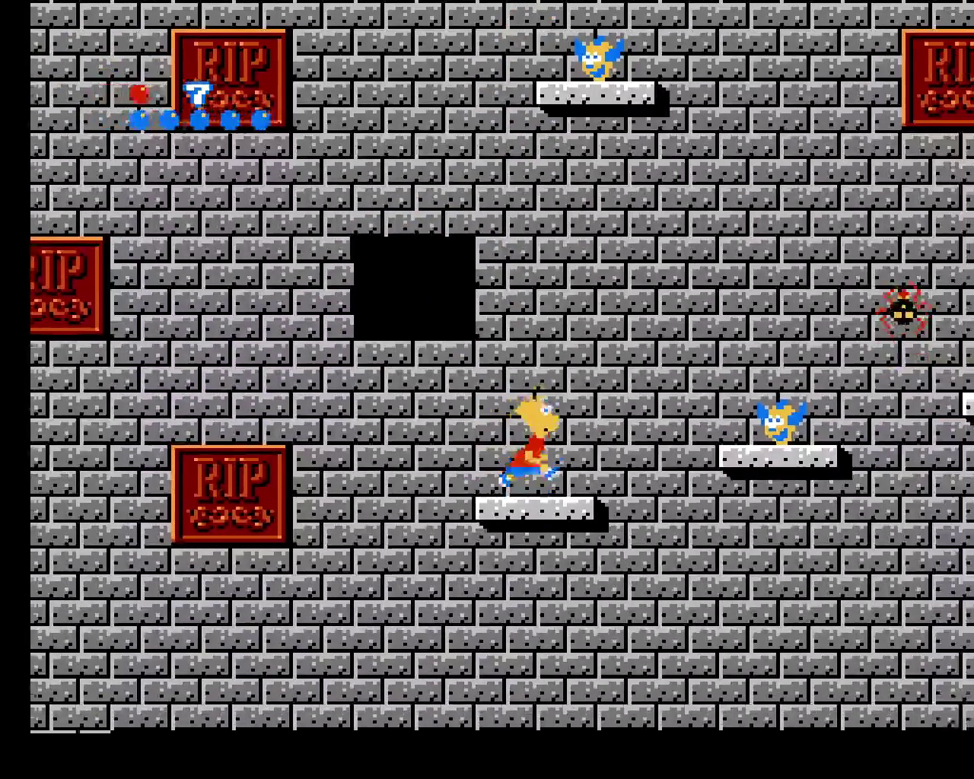
pyautogui.press('Right')
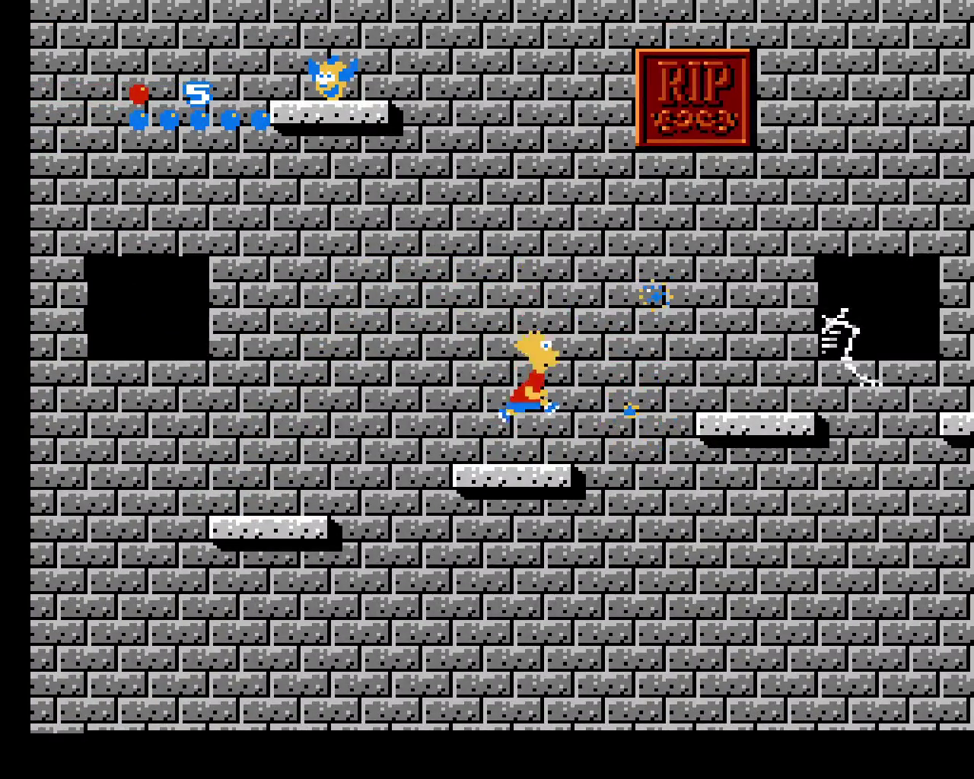
pyautogui.press('Right')
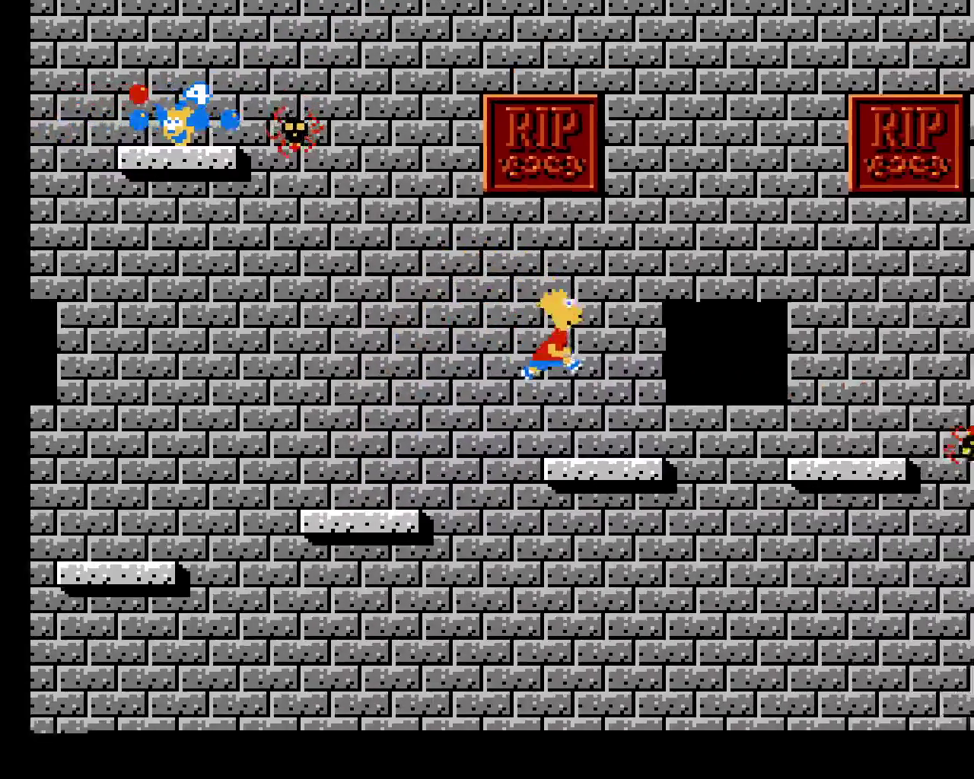
pyautogui.press('Right')
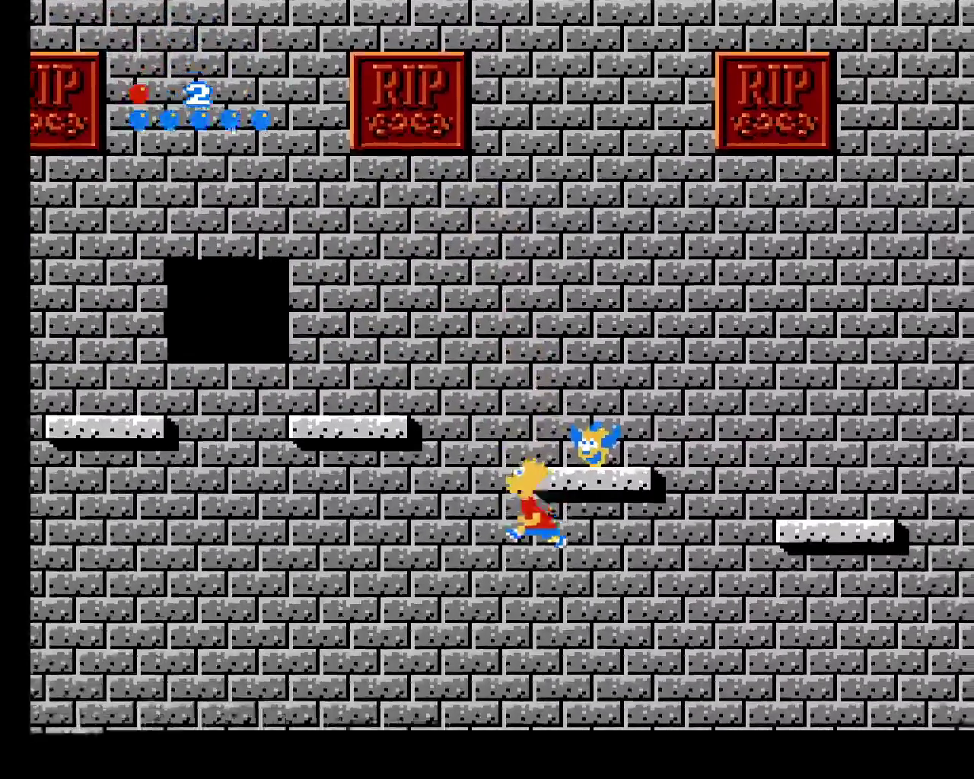
pyautogui.press('F7')
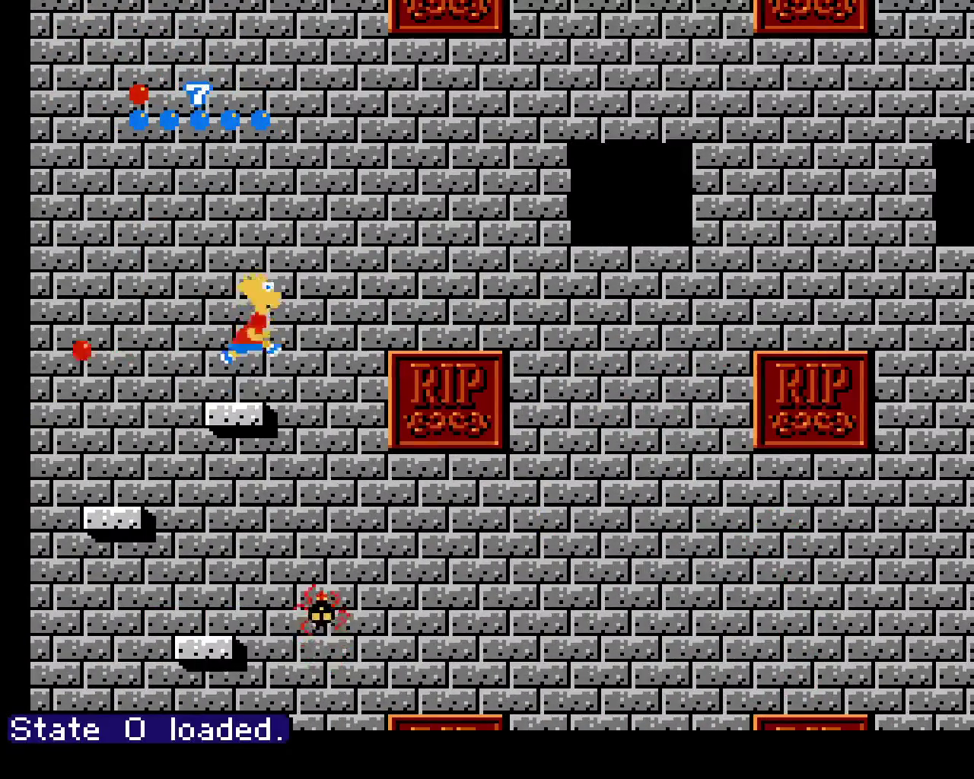
pyautogui.press('Right')
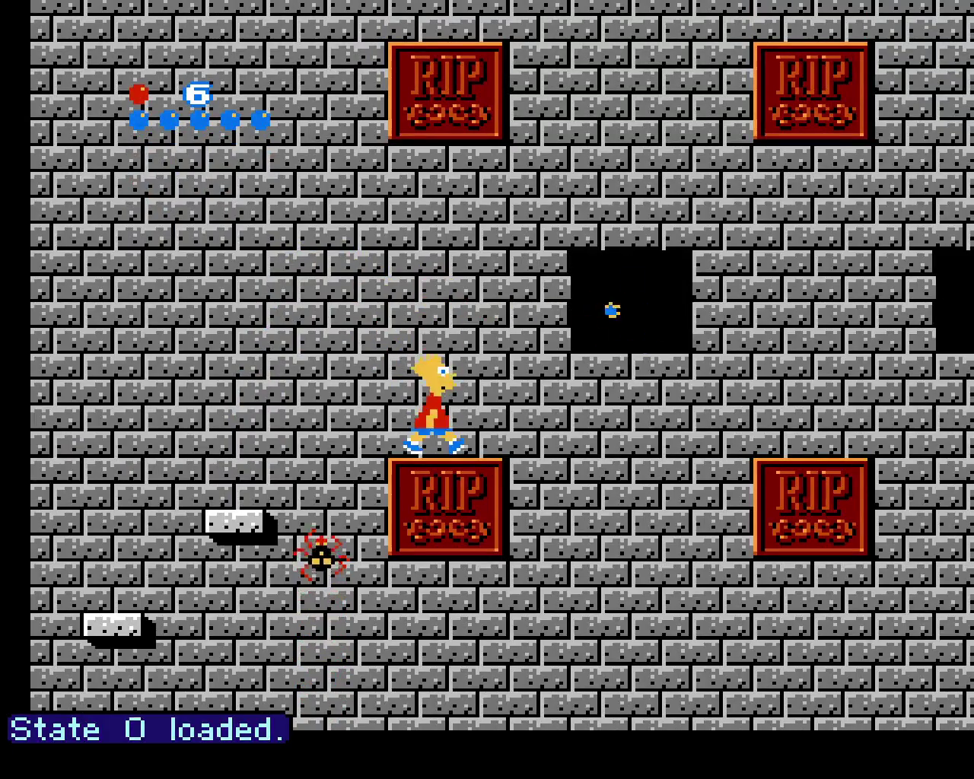
pyautogui.press('Right')
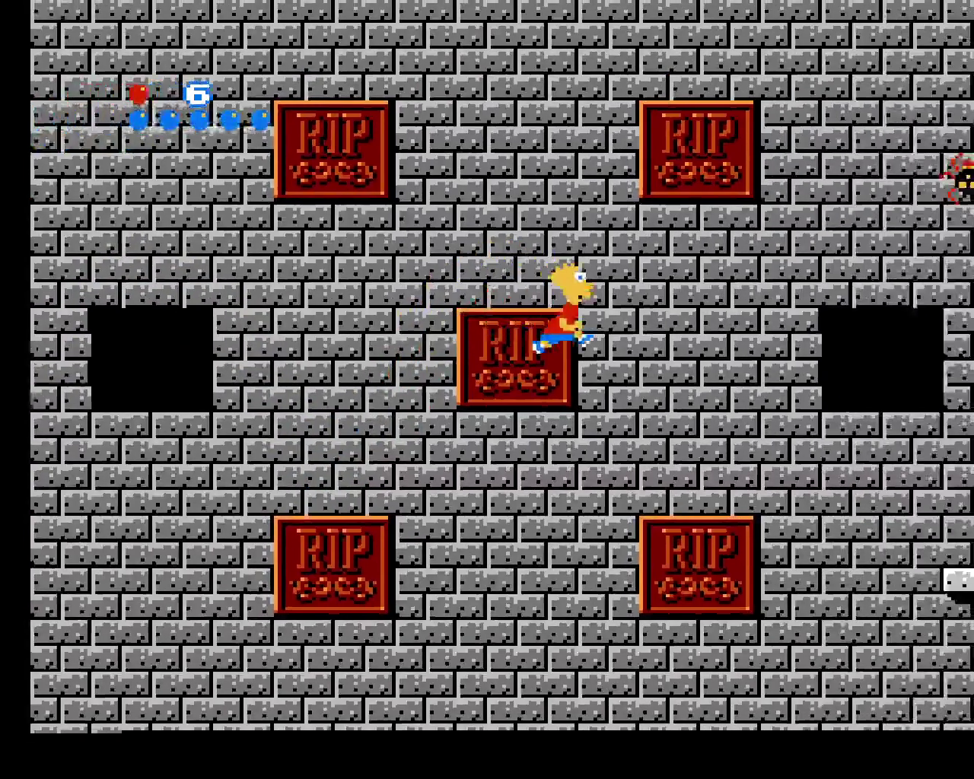
pyautogui.press('Right')
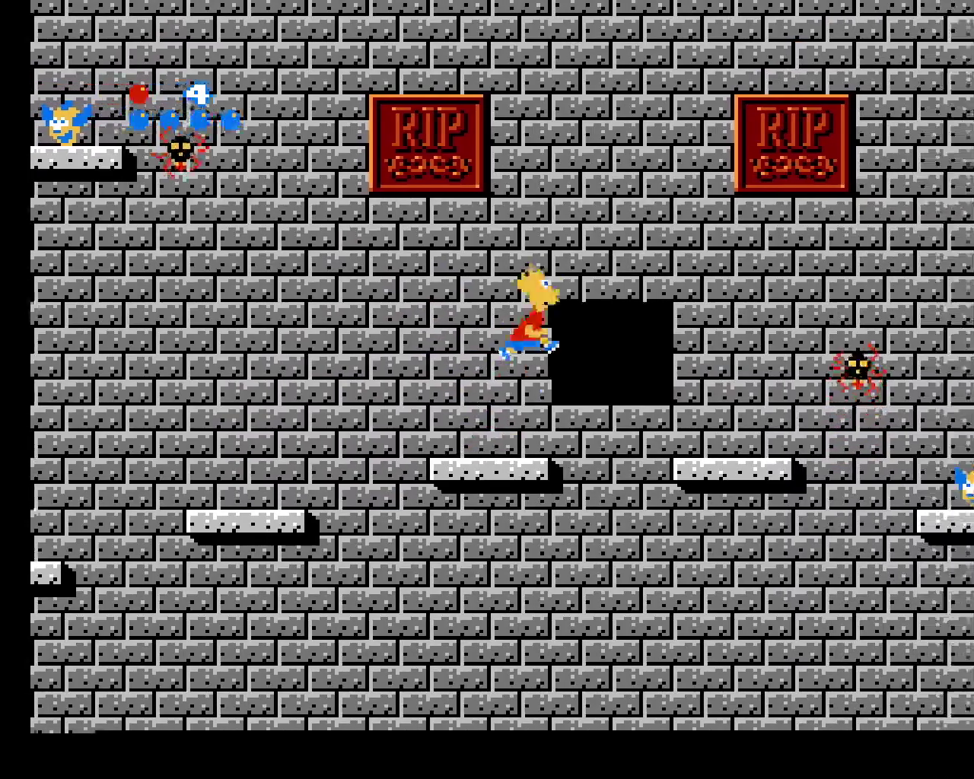
pyautogui.press('Right')
pyautogui.press('Right')
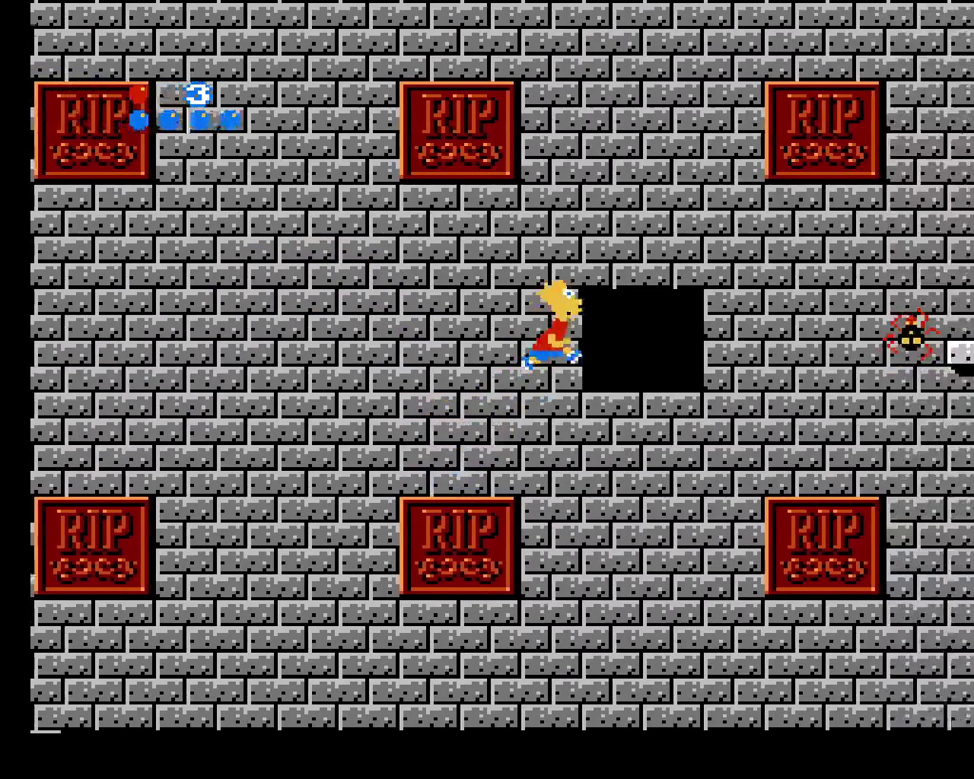
pyautogui.press('Right')
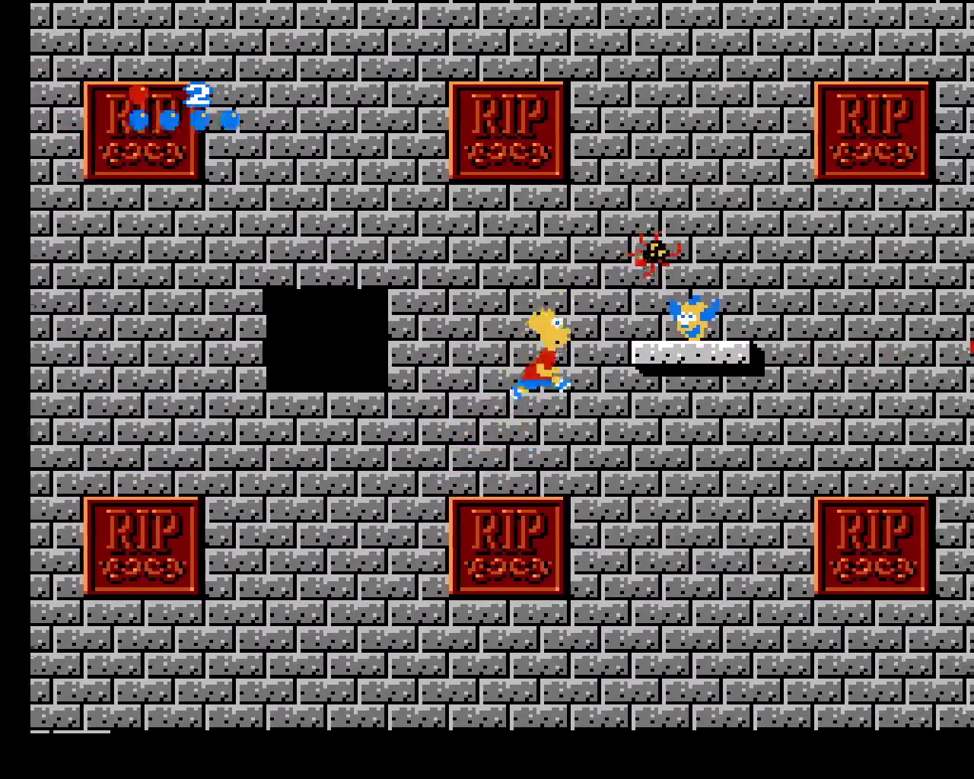
pyautogui.press('Left')
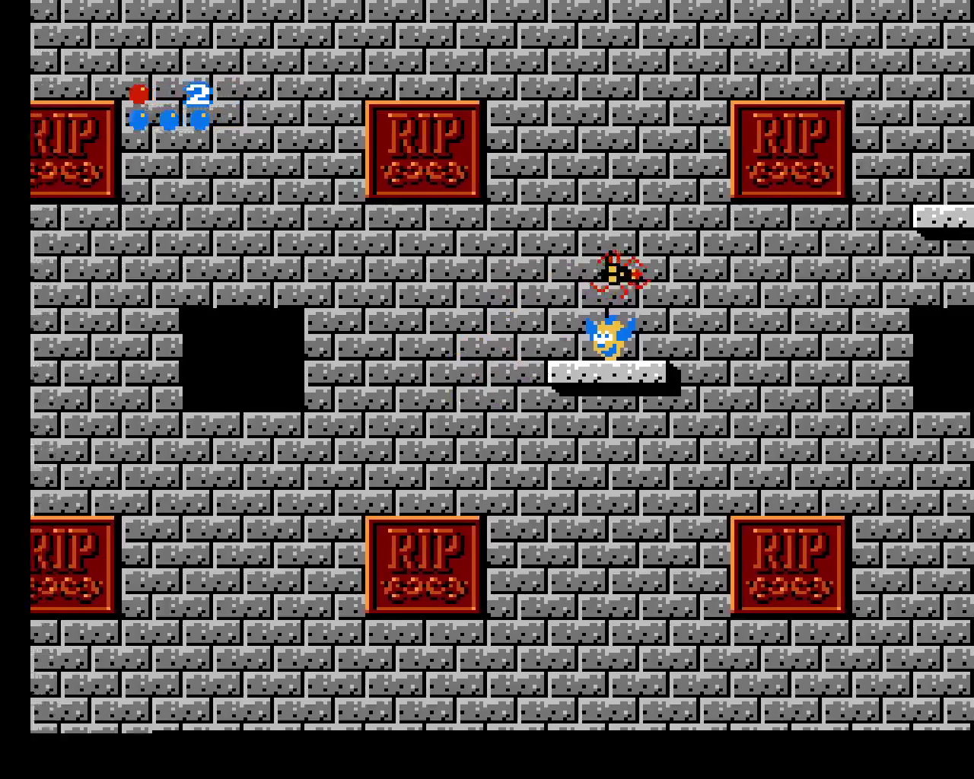
pyautogui.press('Right')
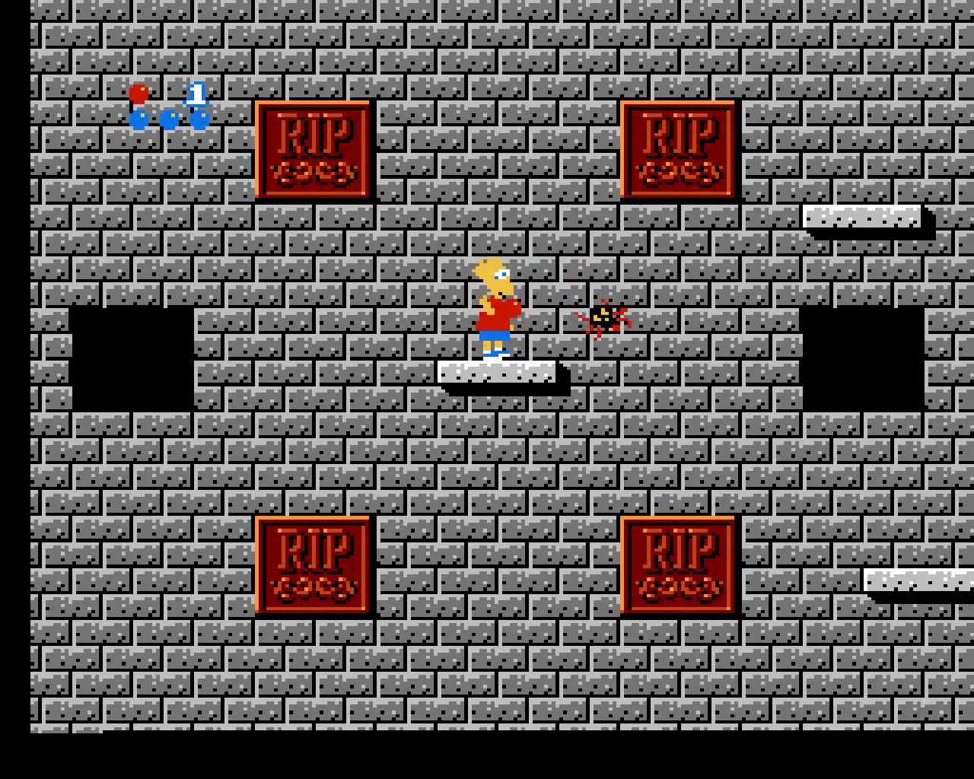
pyautogui.press('Right')
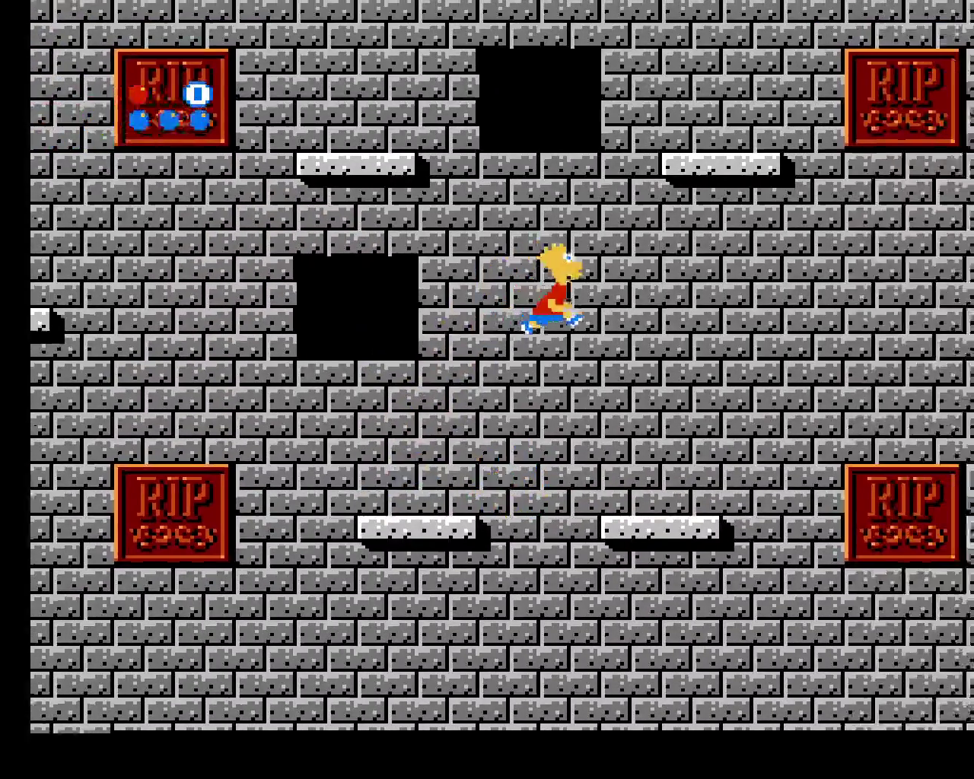
pyautogui.press('Right')
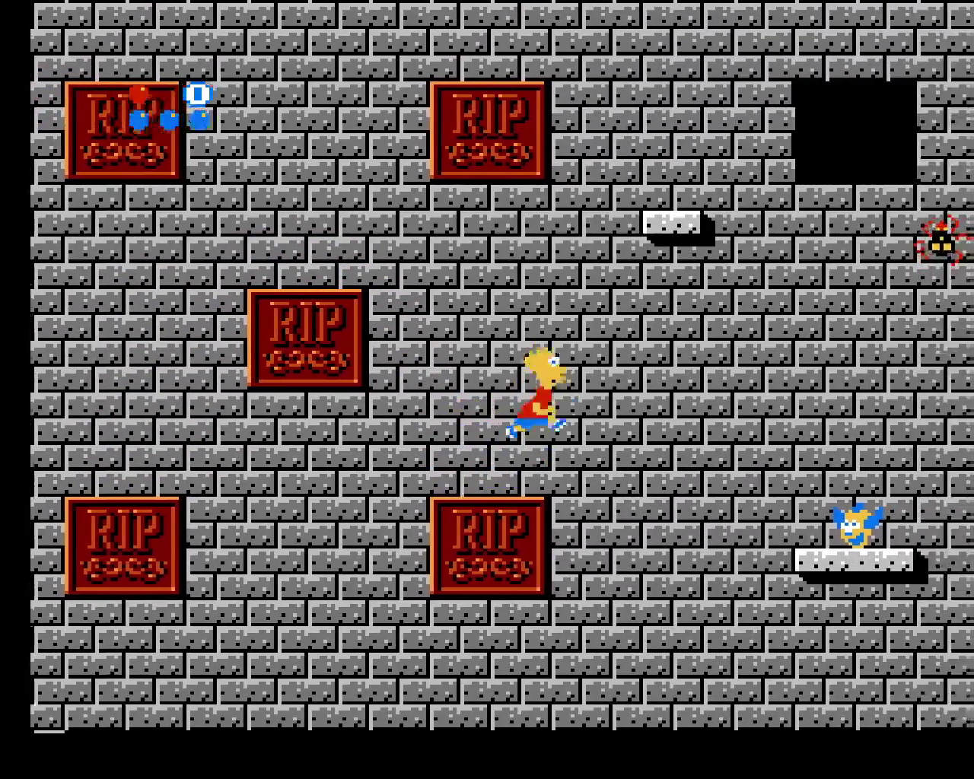
pyautogui.press('x')
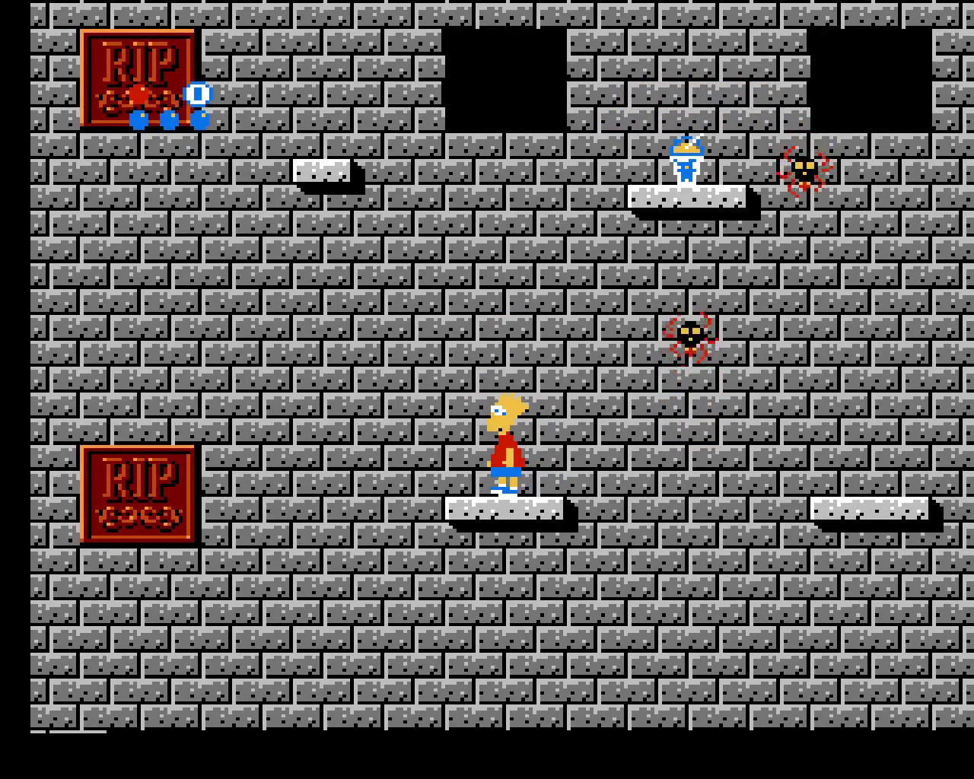
pyautogui.press('Right')
pyautogui.press('x')
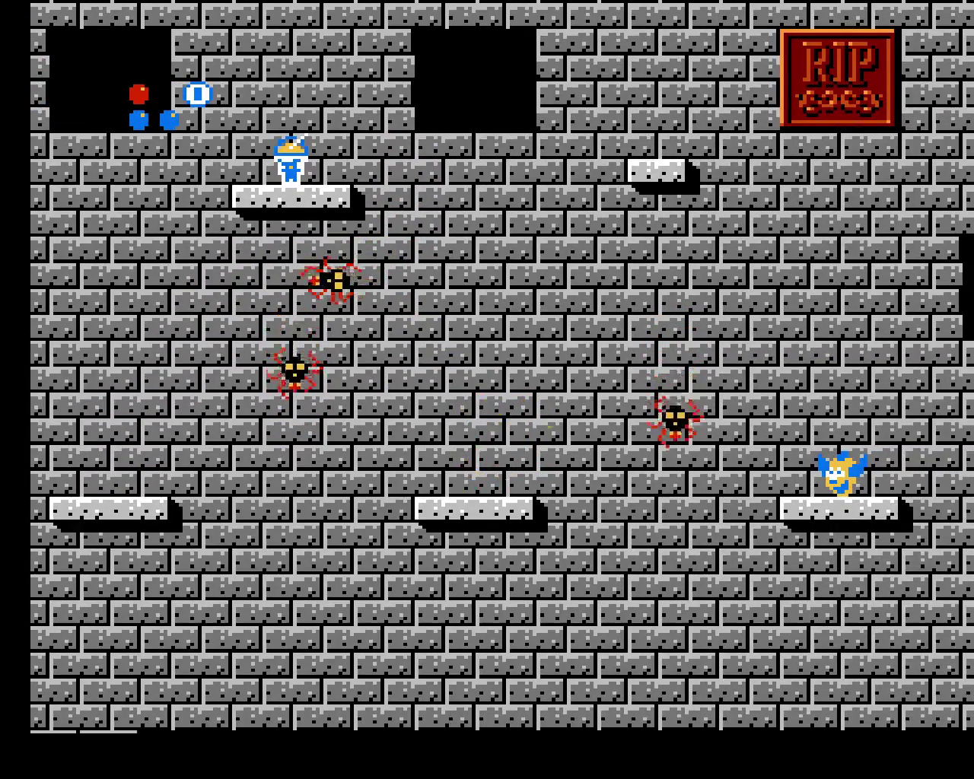
pyautogui.press('F7')
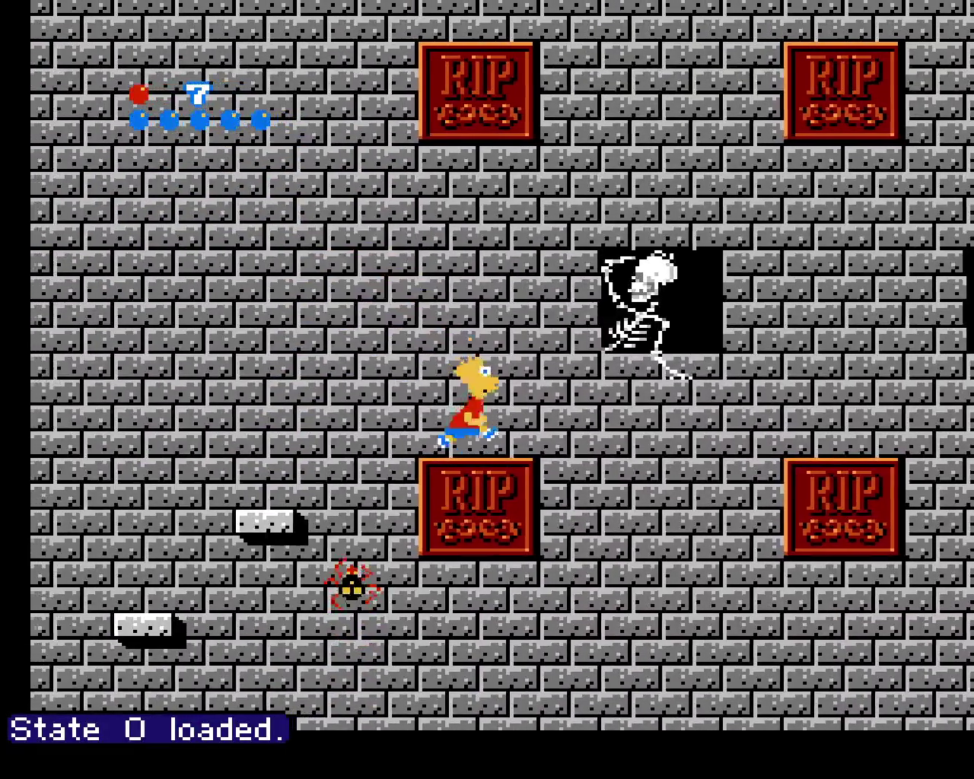
# Throw a red ball and run Bart right across the first platforms
pyautogui.press('f')
pyautogui.press('d')
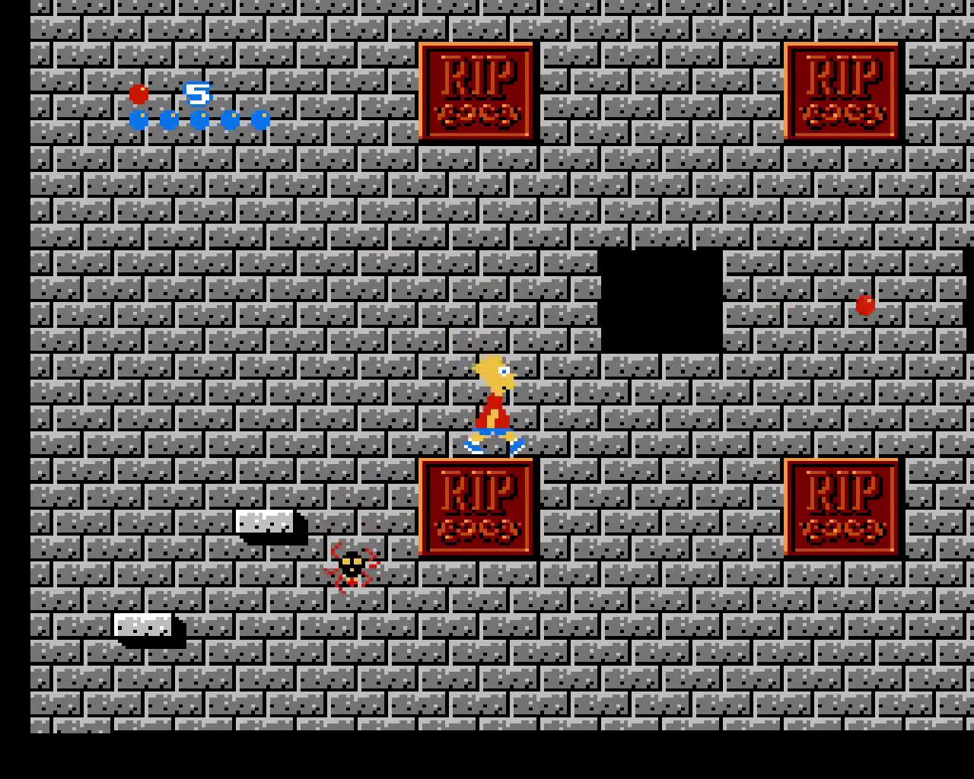
pyautogui.press('f')
pyautogui.press('Right')
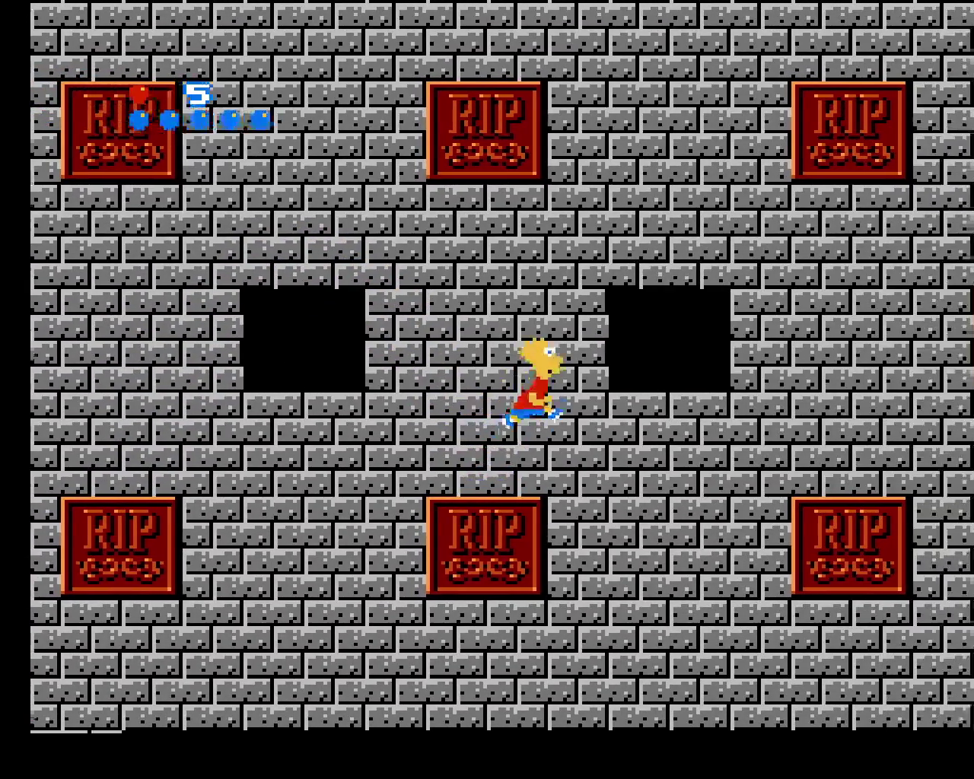
pyautogui.press('Right')
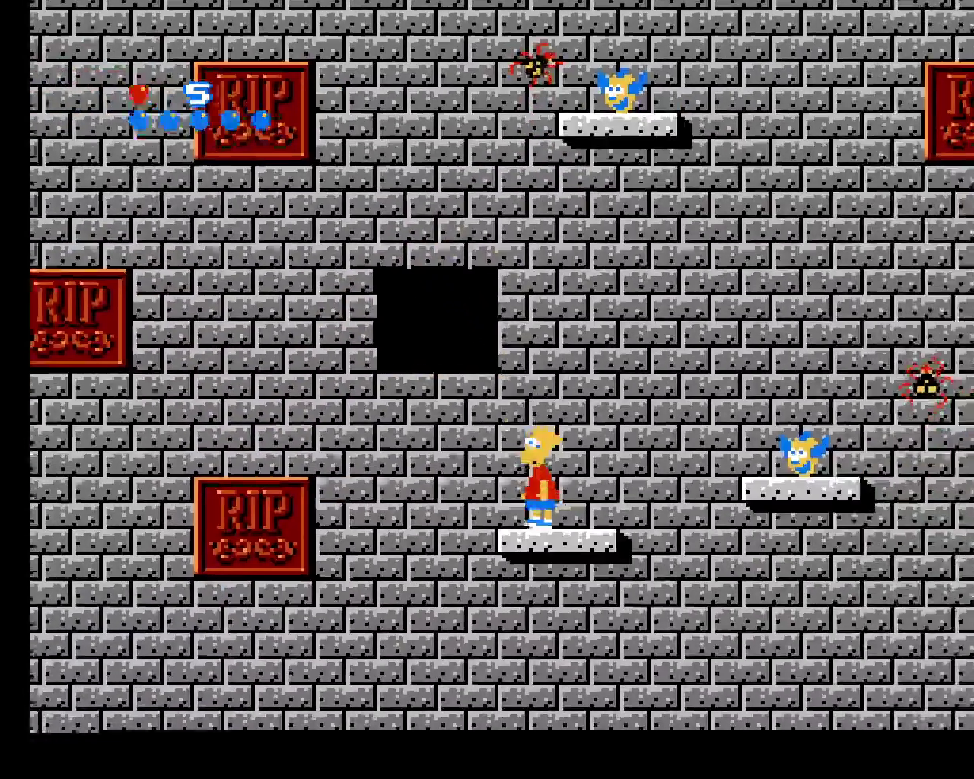
pyautogui.press('Right')
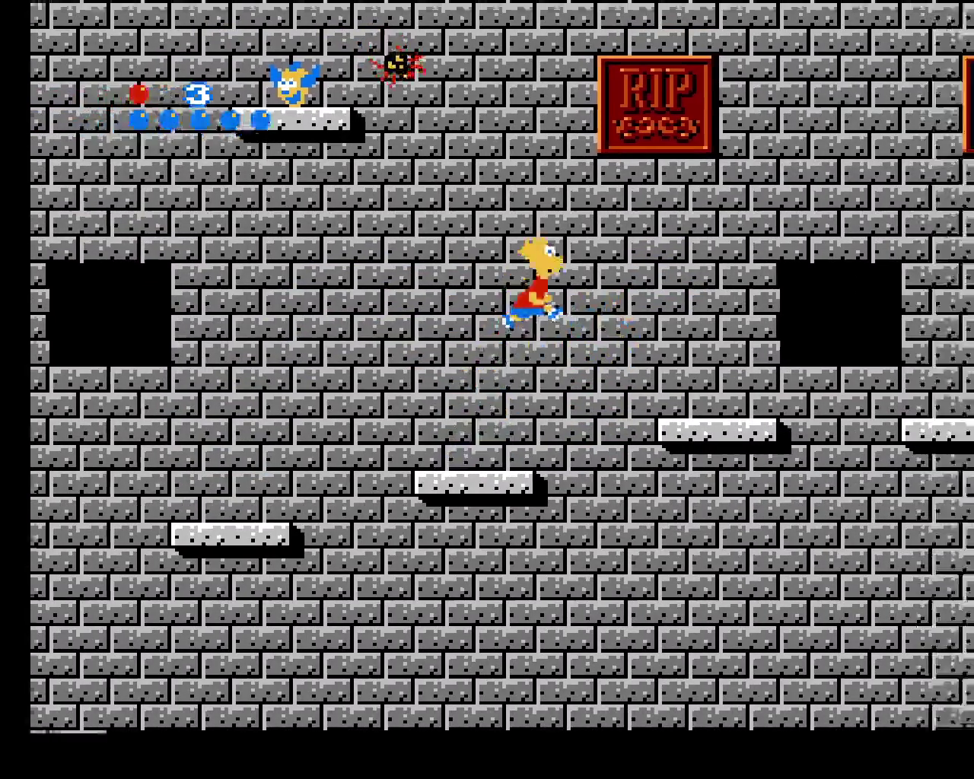
pyautogui.press('Right')
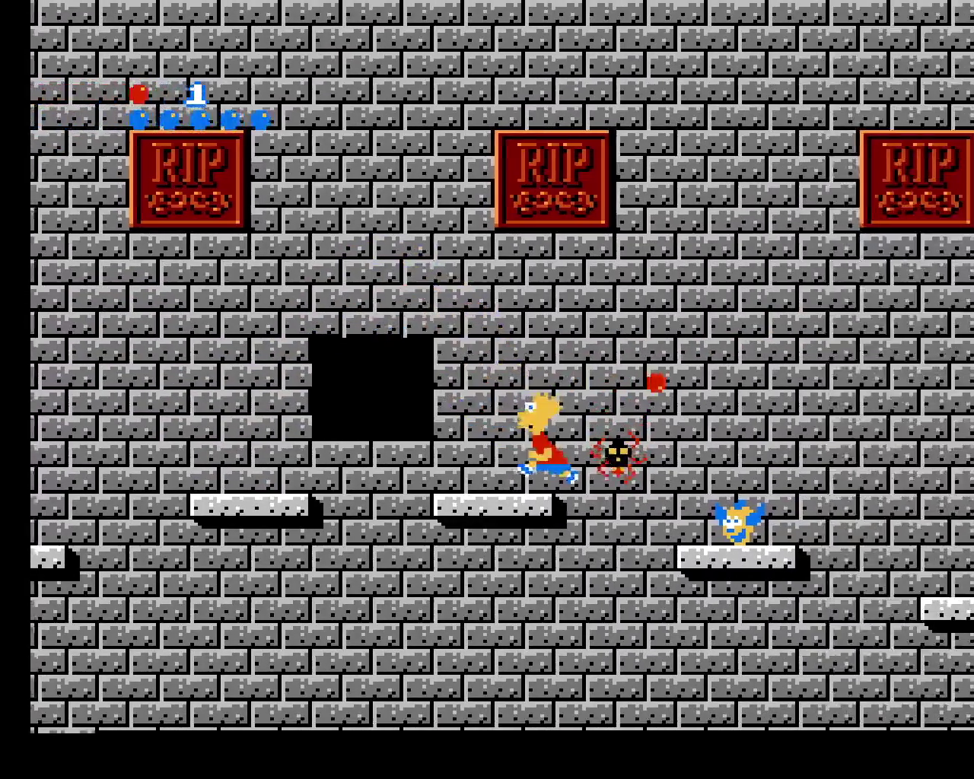
# Keep Bart jumping right across the platforms to the middle platform
pyautogui.press('Right')
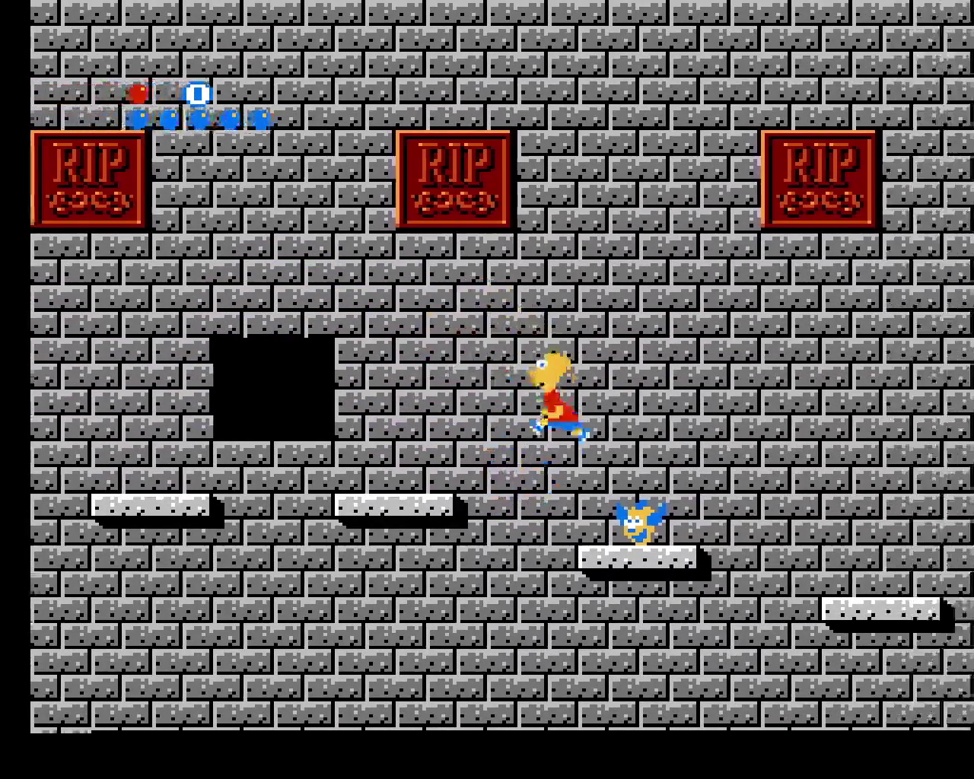
pyautogui.press('Right')
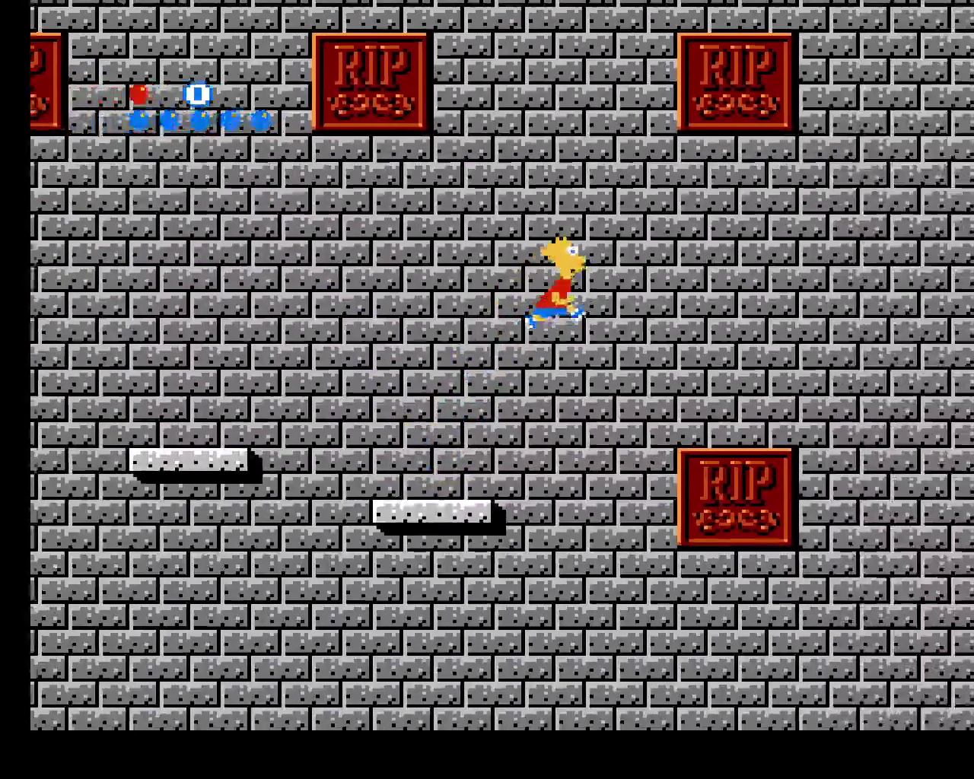
pyautogui.press('Right')
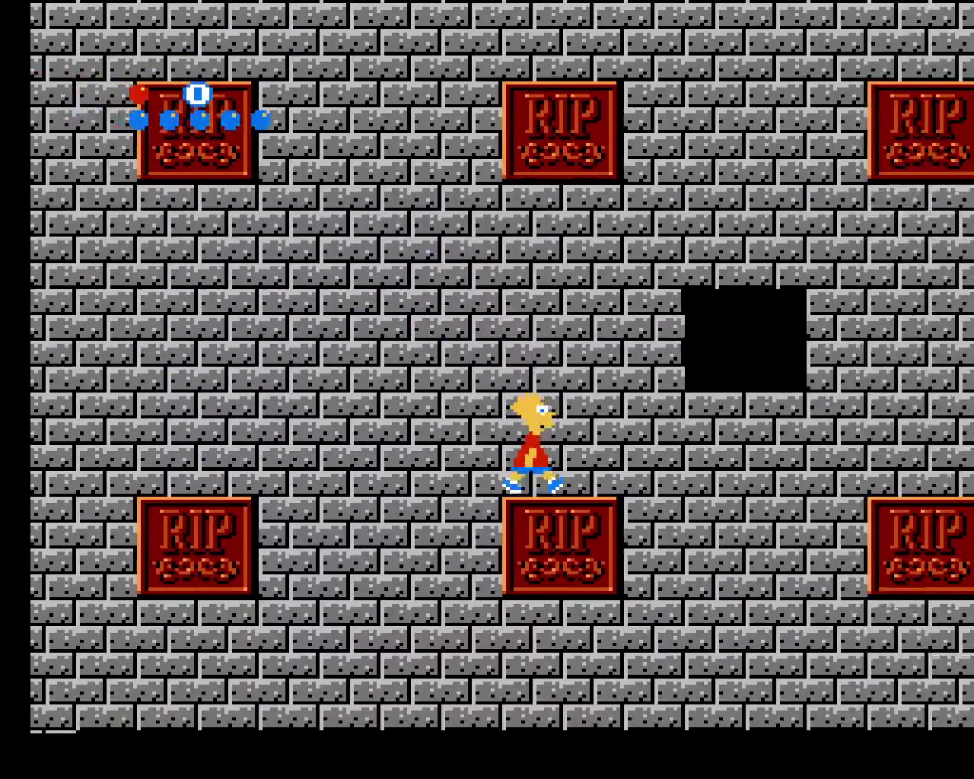
pyautogui.press('Right')
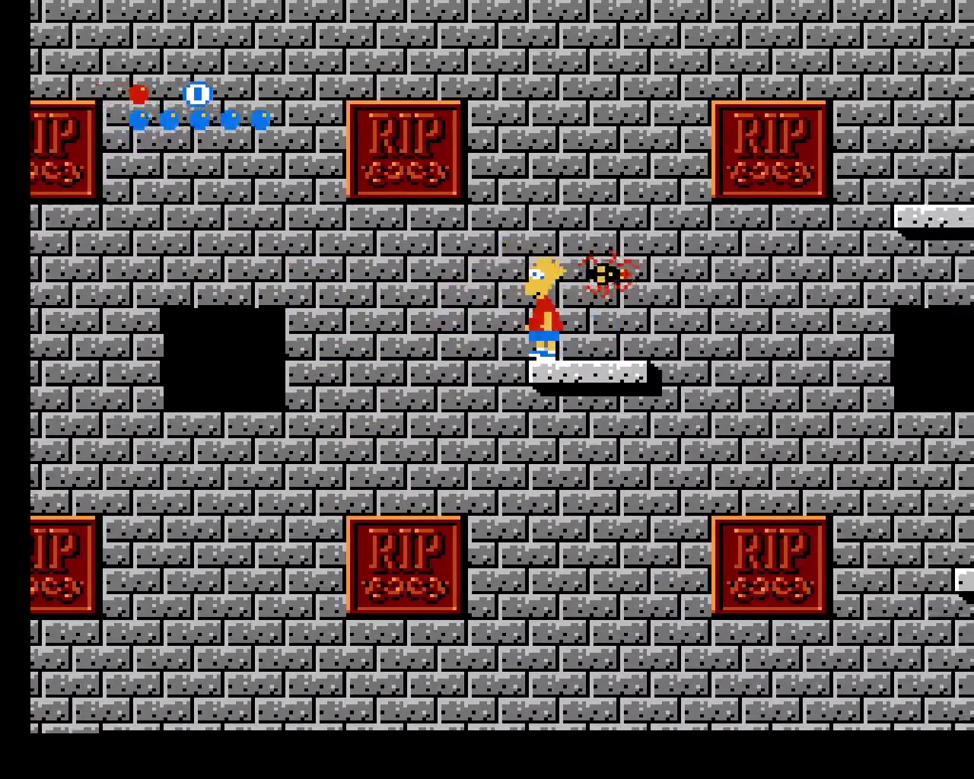
pyautogui.press('Right')
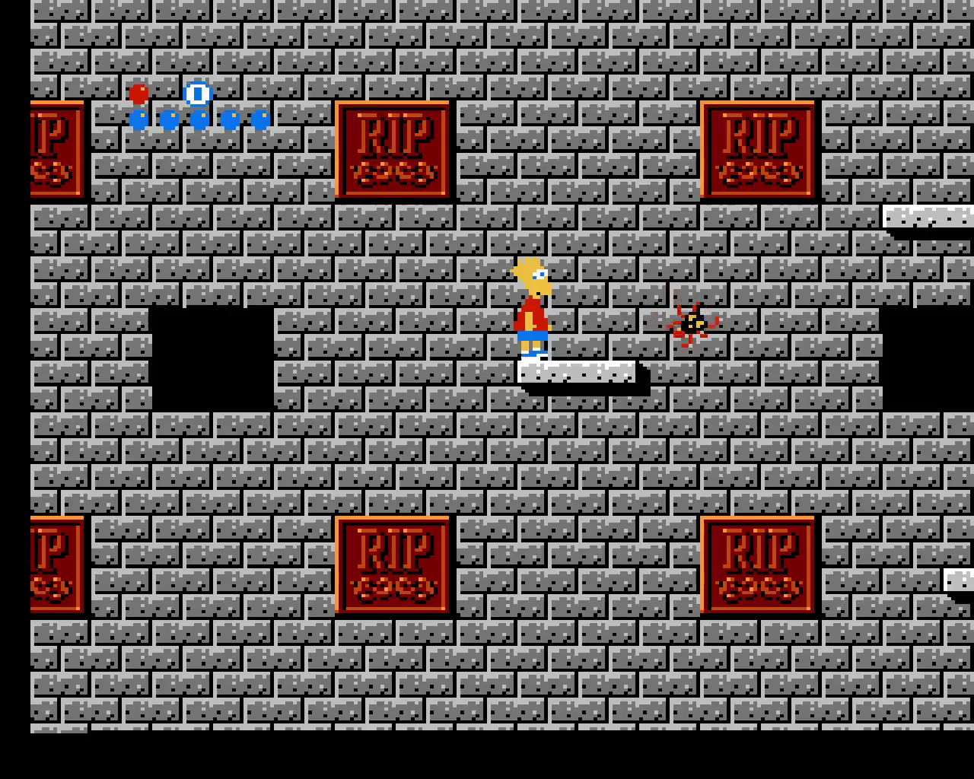
pyautogui.press('Right')
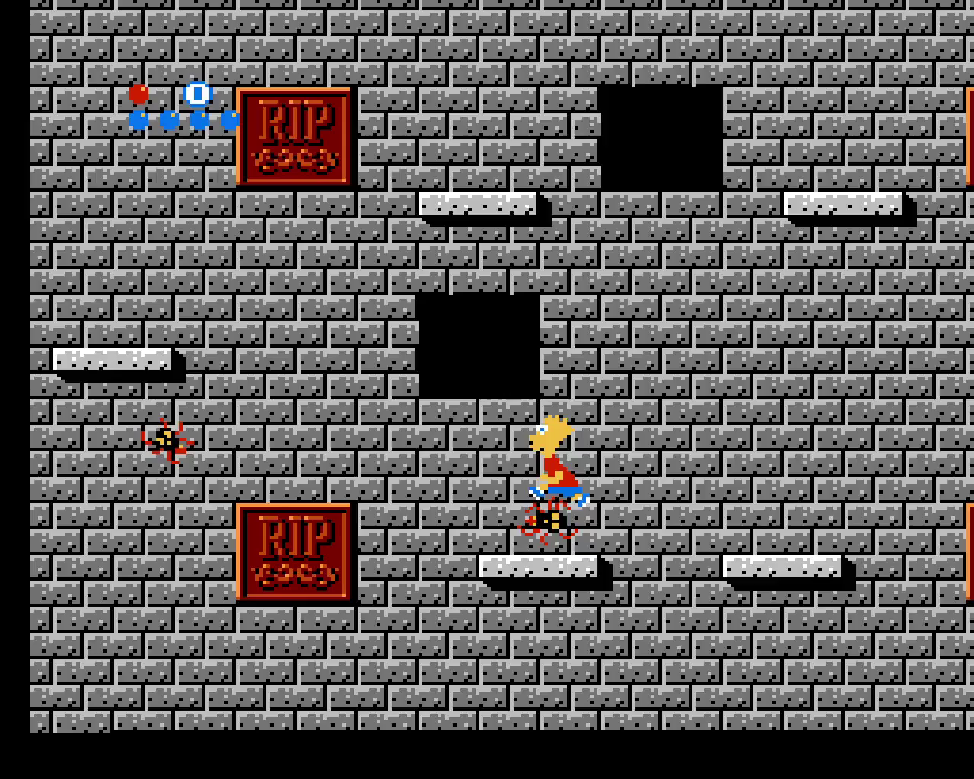
pyautogui.press('Right')
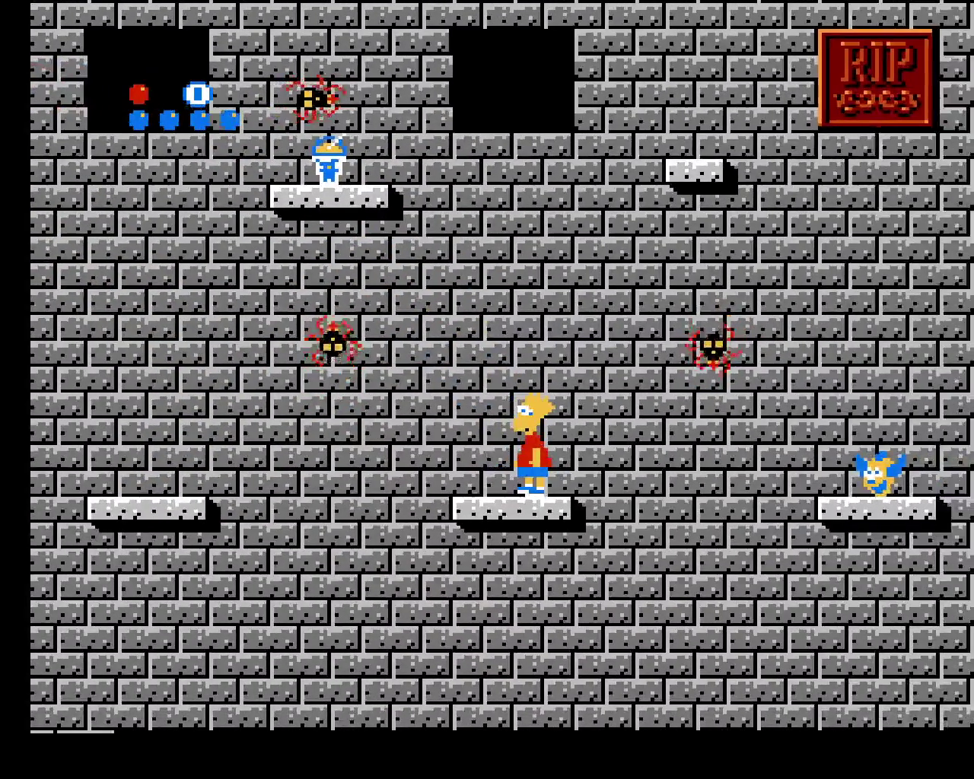
pyautogui.press('Right')
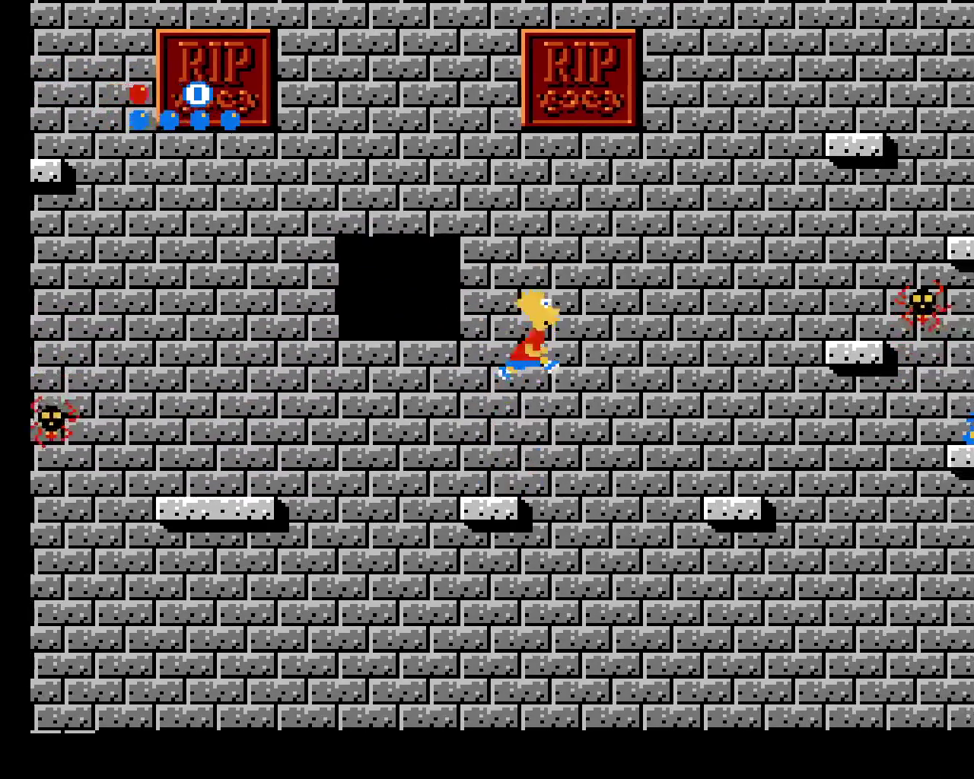
pyautogui.press('Right')
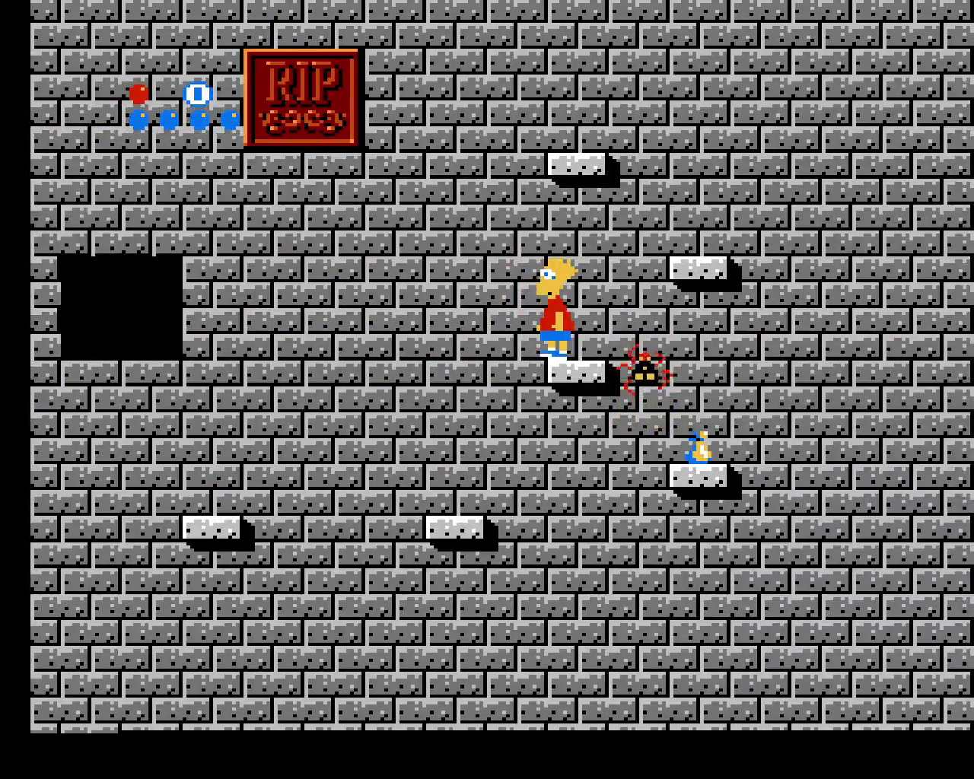
# Jump Bart up-left onto the RIP block by the cup and save to state slot 0
pyautogui.press('Left')
pyautogui.press('z')
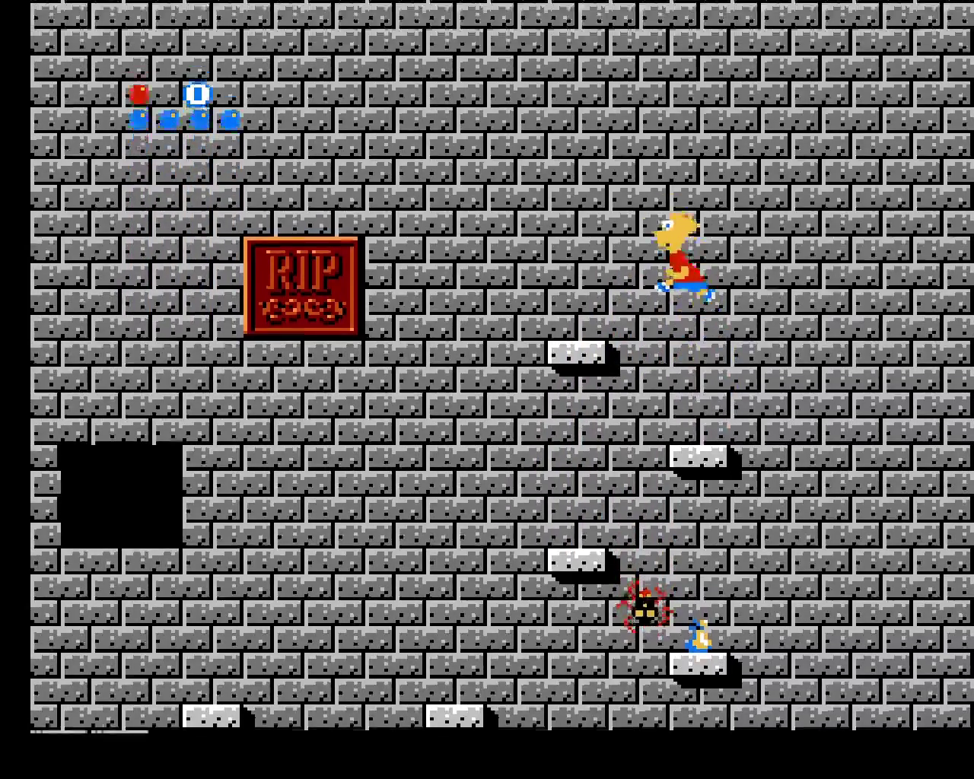
pyautogui.press('z')
pyautogui.press('Left')
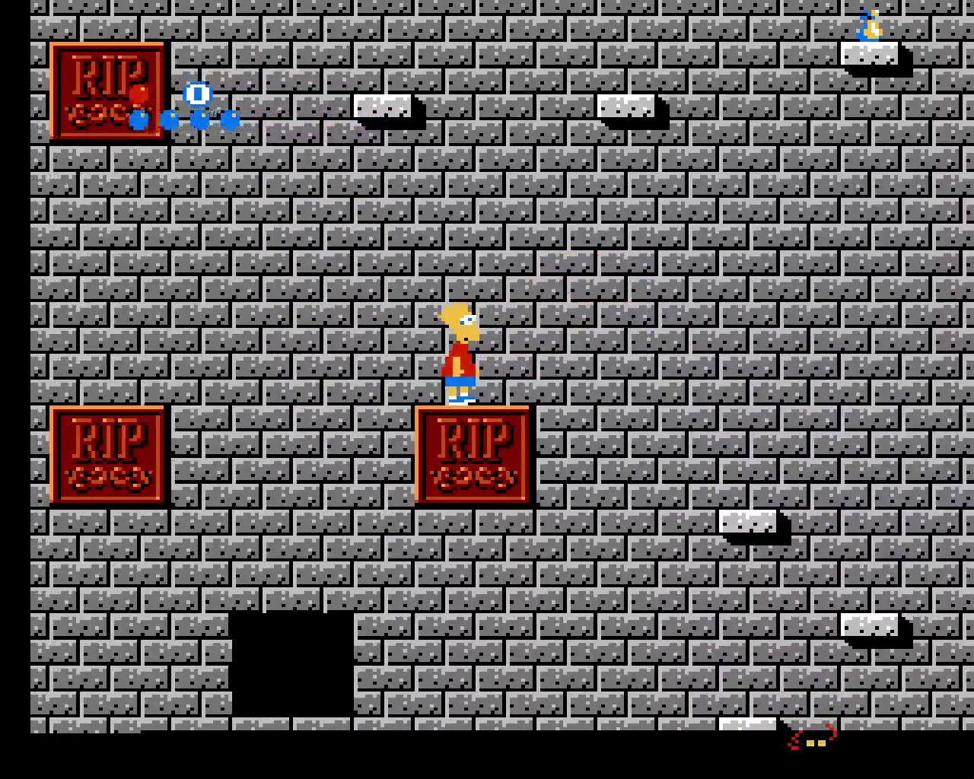
pyautogui.press('Right')
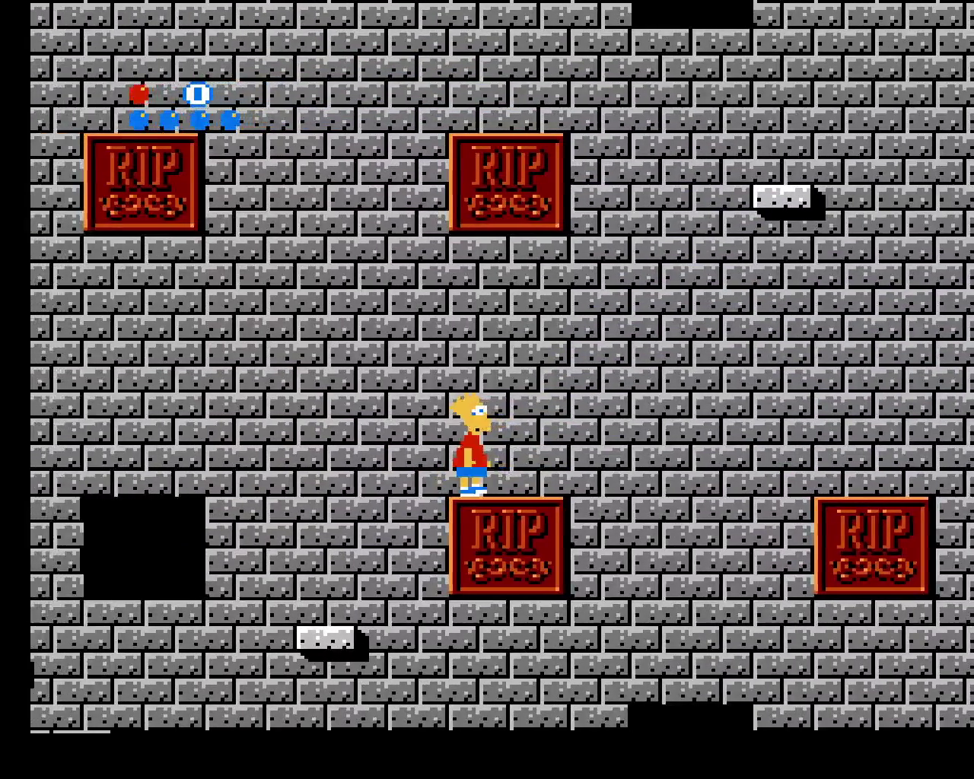
pyautogui.press('F5')
pyautogui.press('z')
pyautogui.press('Left')
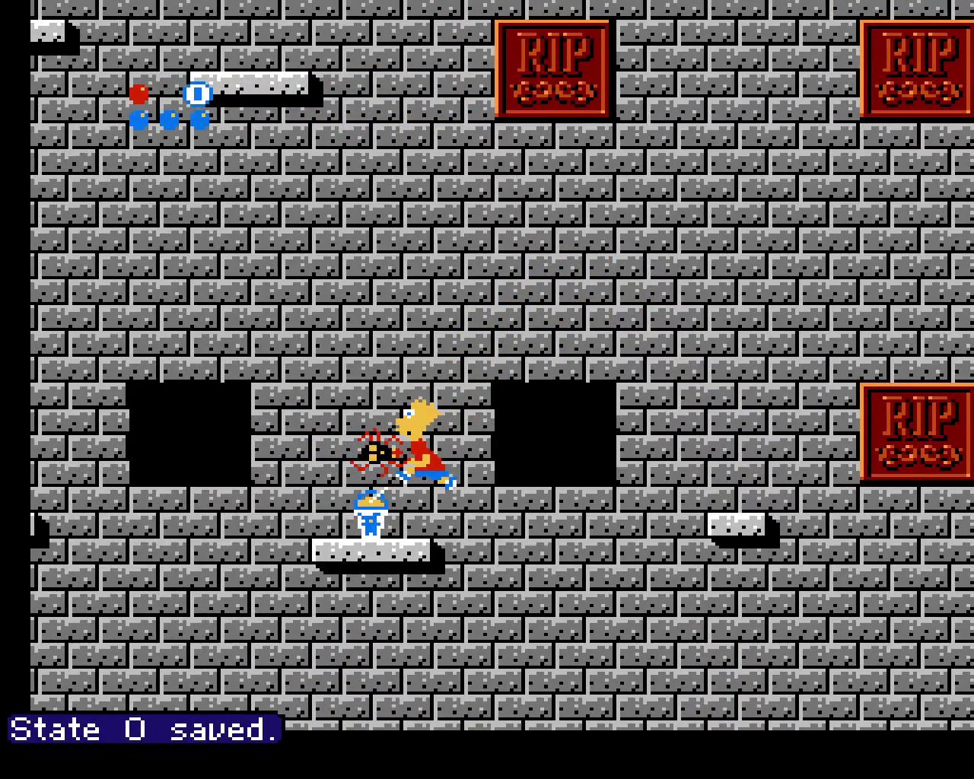
# Reload state 0 and jump Bart up and left onto the higher blocks
pyautogui.press('F7')
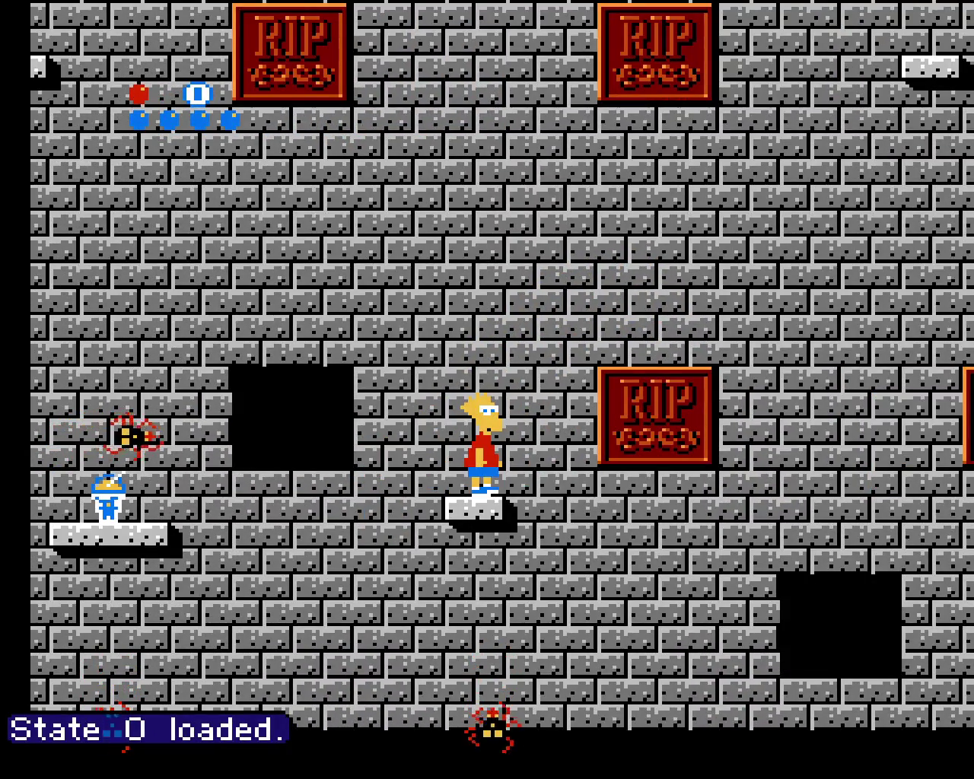
pyautogui.press('Left')
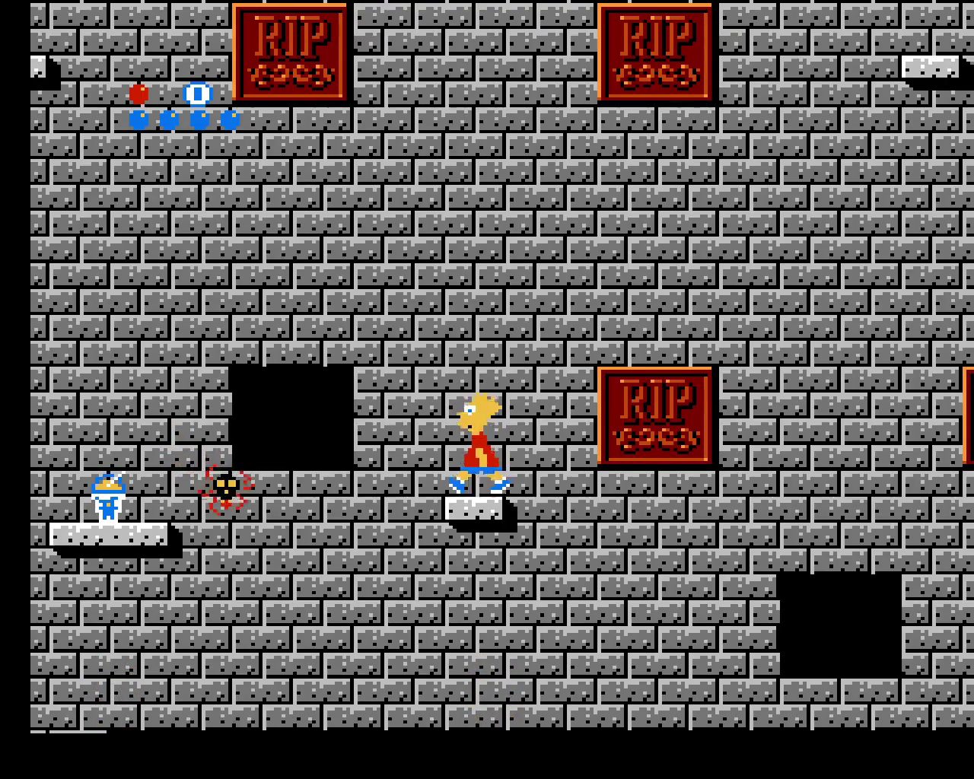
pyautogui.press('z')
pyautogui.press('Right')
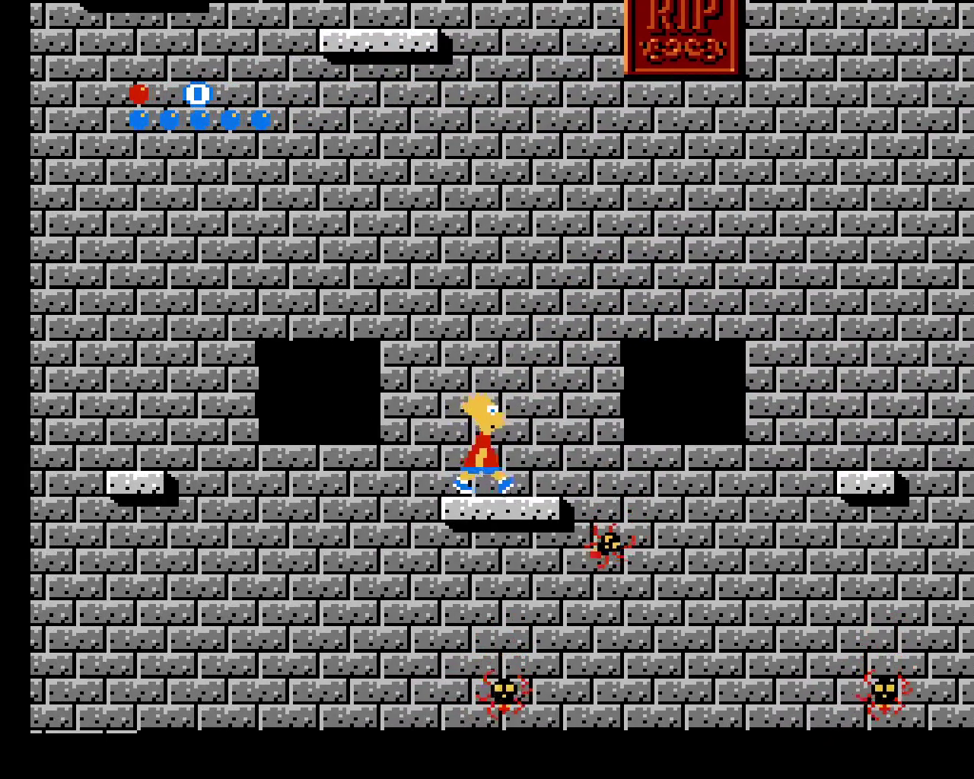
pyautogui.press('Left')
pyautogui.press('z')
pyautogui.press('z')
pyautogui.press('Left')
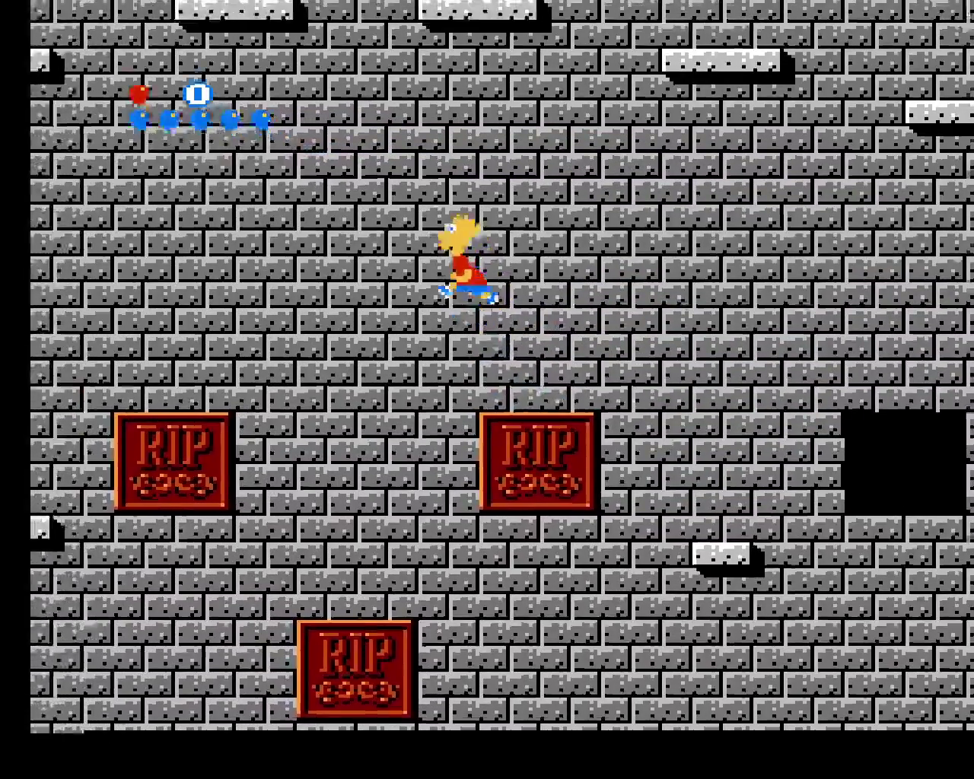
pyautogui.press('Left')
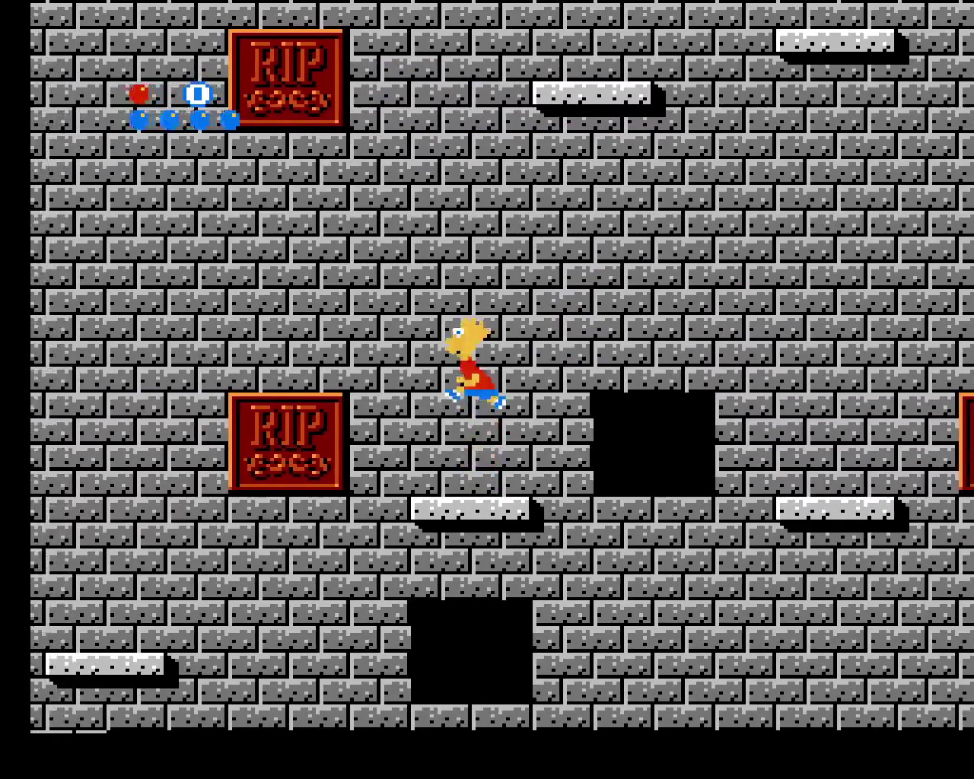
pyautogui.press('Left')
# Jump Bart onto the RIP block above, then drop left to a lower platform
pyautogui.press('z')
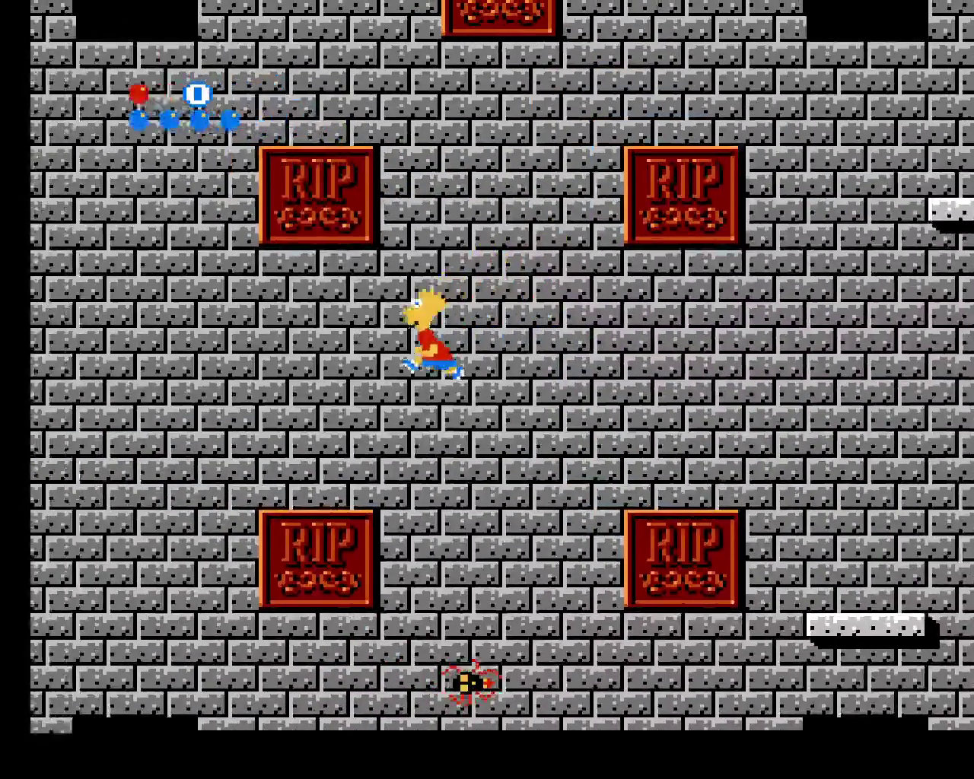
pyautogui.press('Right')
pyautogui.press('Right')
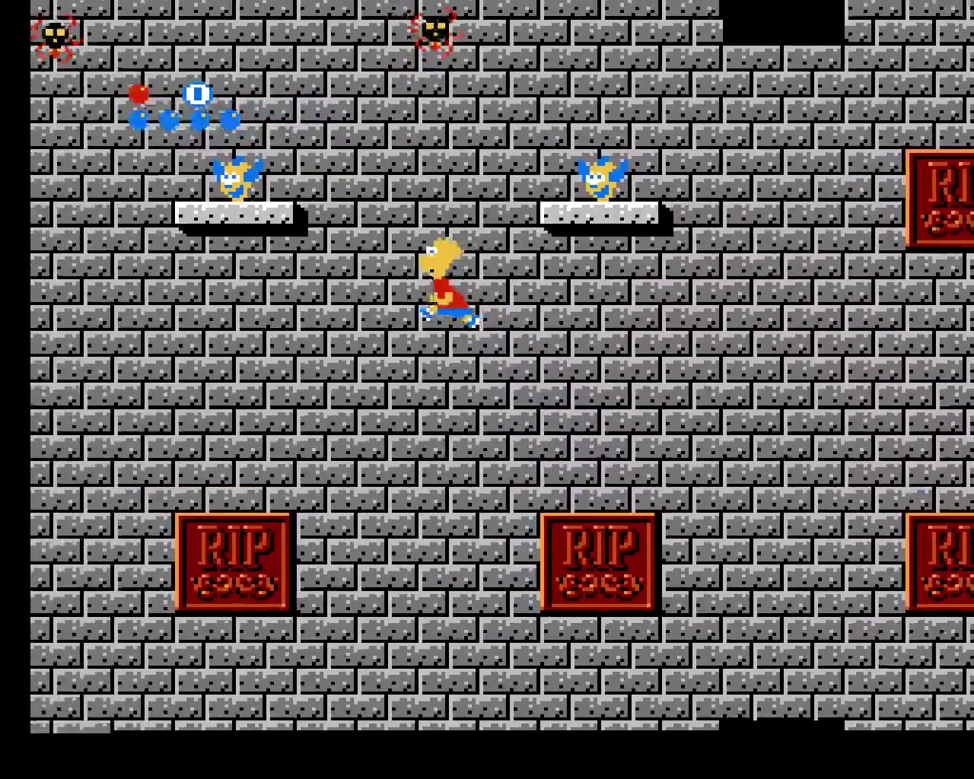
pyautogui.press('z')
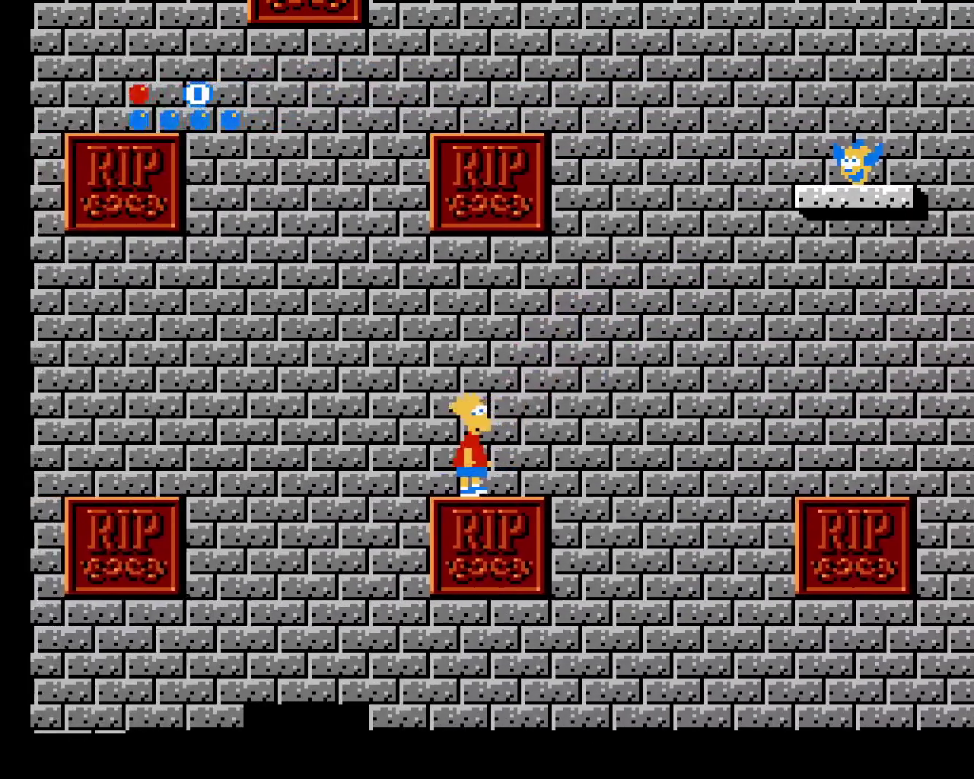
pyautogui.press('Left')
pyautogui.press('z')
pyautogui.press('Left')
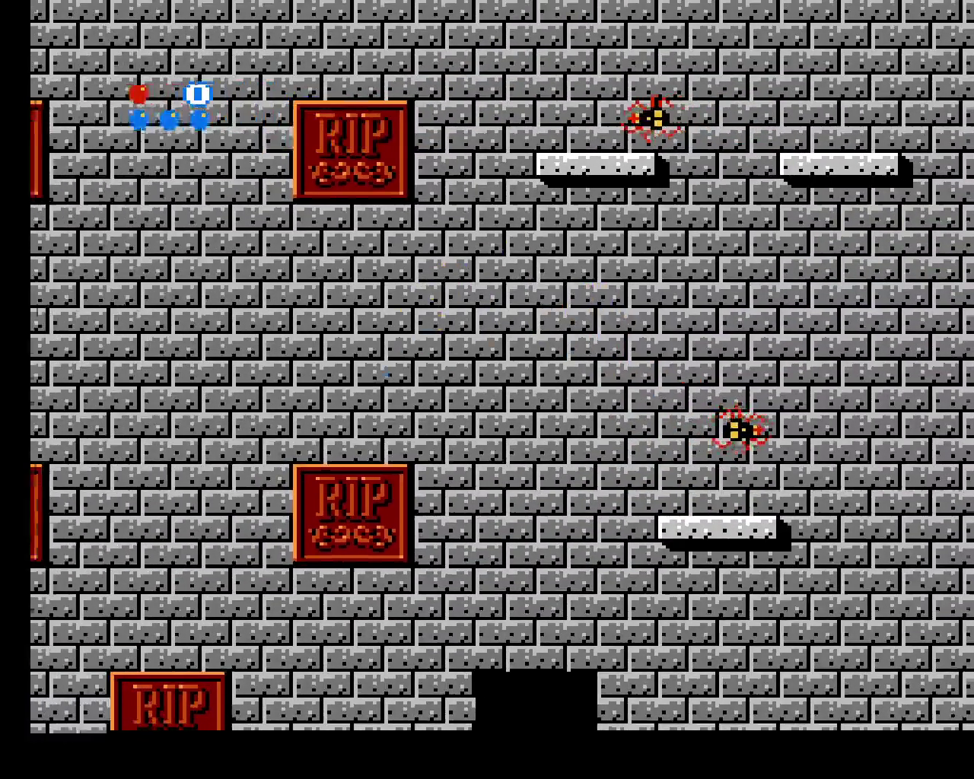
# Cross Bart left to the RIP block near the spider and save to slot 0
pyautogui.press('z')
pyautogui.press('Left')
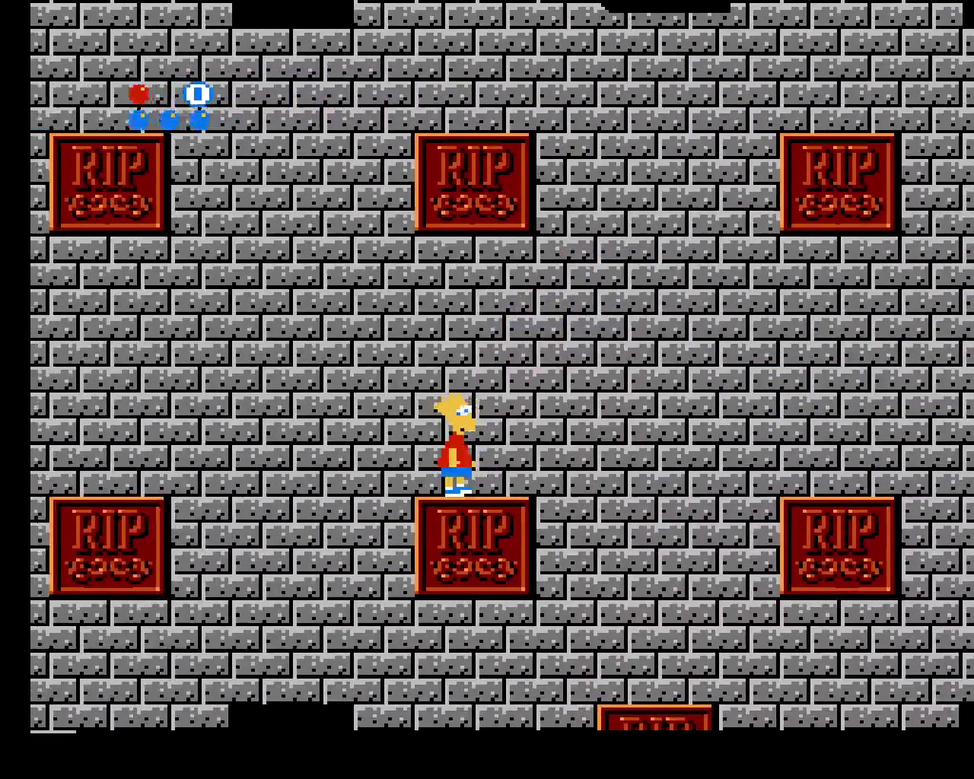
pyautogui.press('Left')
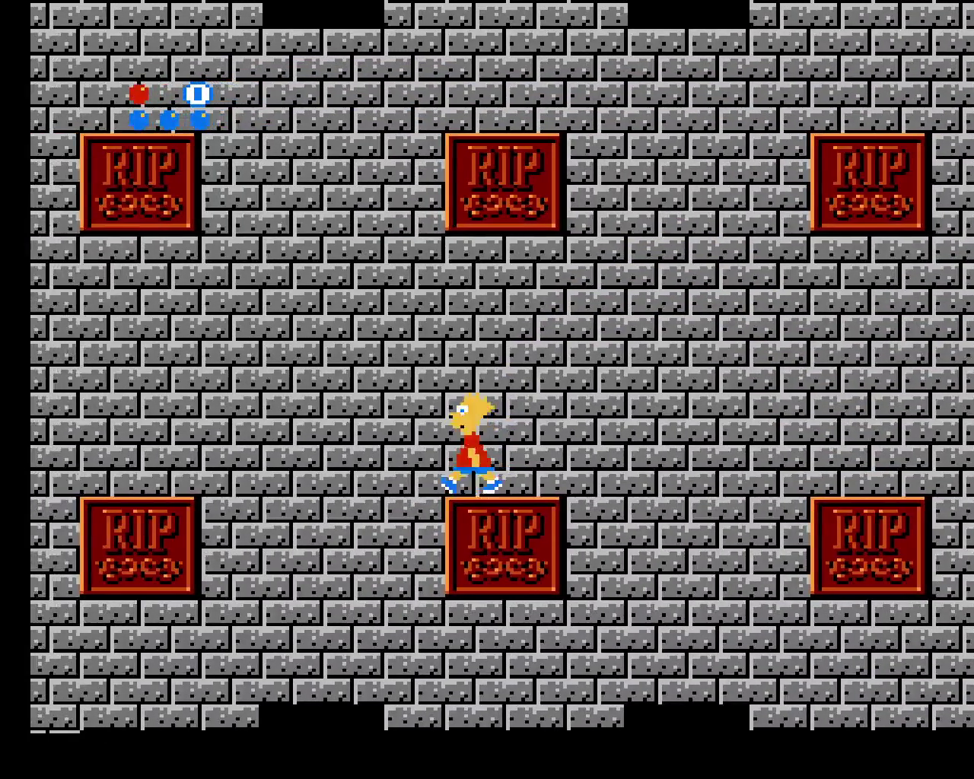
pyautogui.press('z')
pyautogui.press('Left')
pyautogui.press('Right')
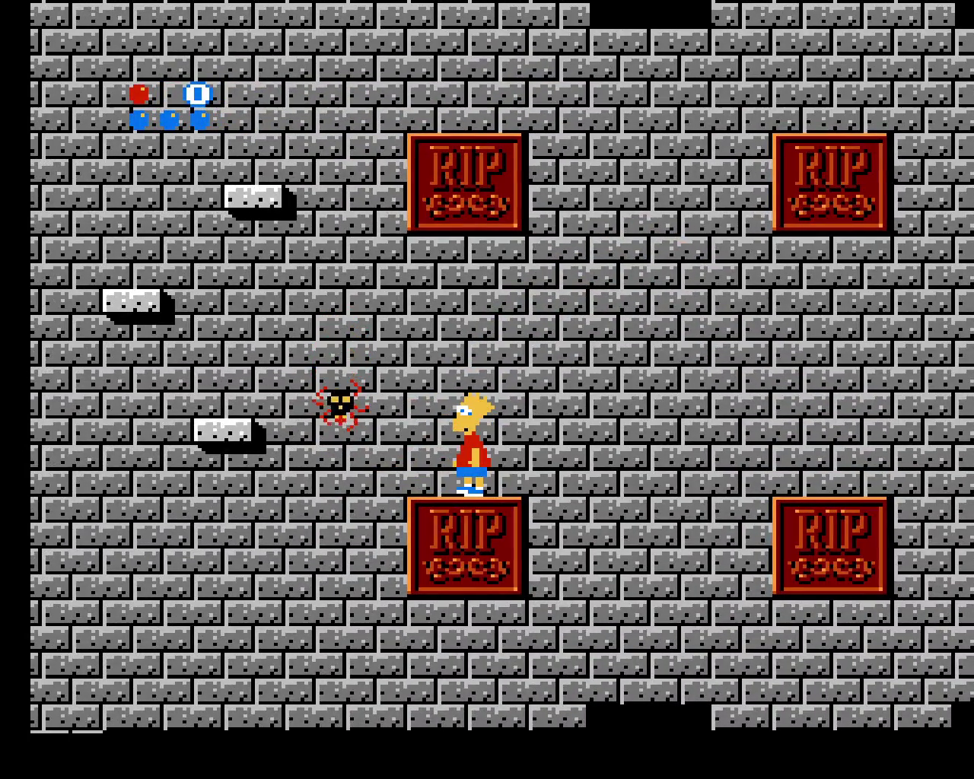
pyautogui.press('F5')
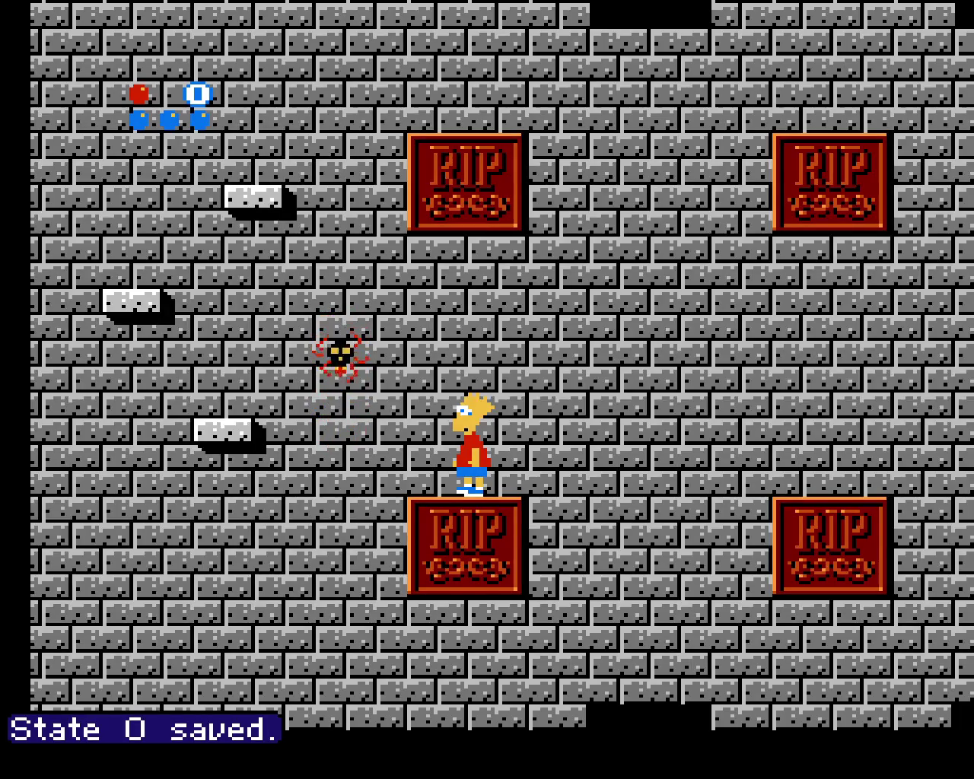
# Climb Bart up-left to the upper ledge and save to state slot 0
pyautogui.press('z')
pyautogui.press('Left')
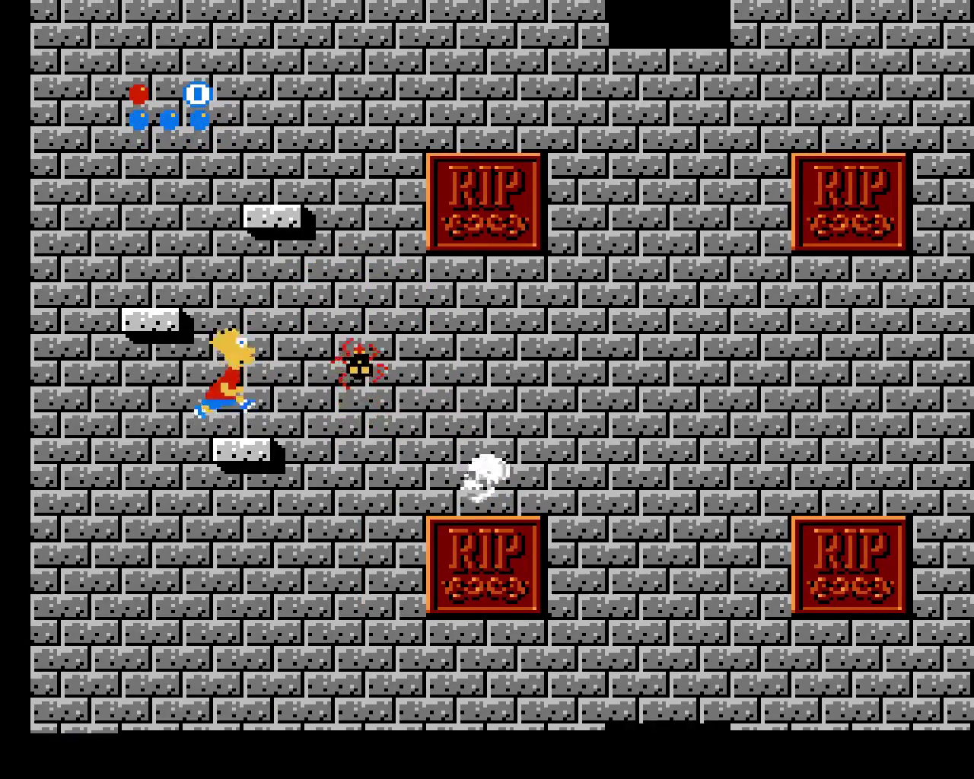
pyautogui.press('z')
pyautogui.press('Right')
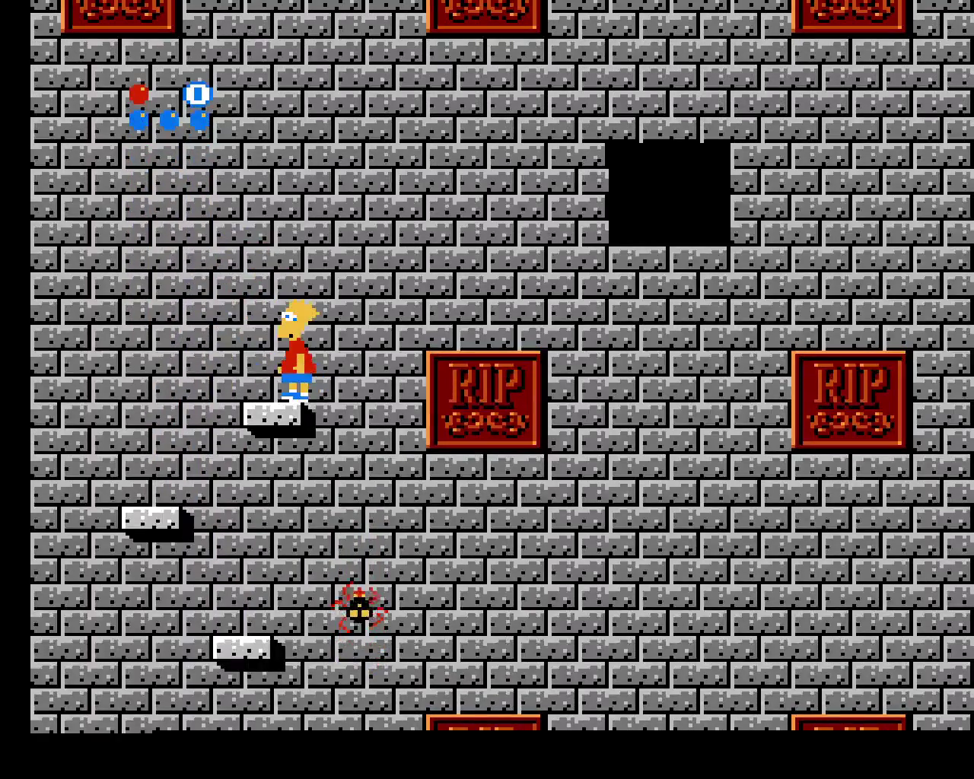
pyautogui.press('F5')
# Hop Bart right across RIP blocks onto the ledge between openings
pyautogui.press('Right')
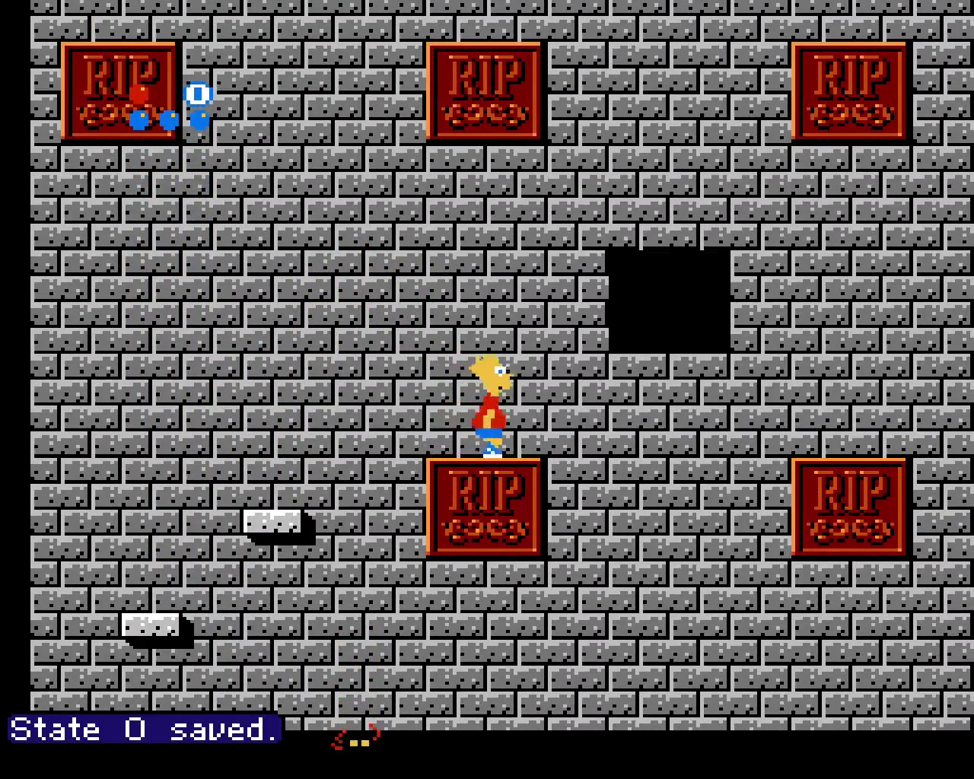
pyautogui.press('z')
pyautogui.press('Right')
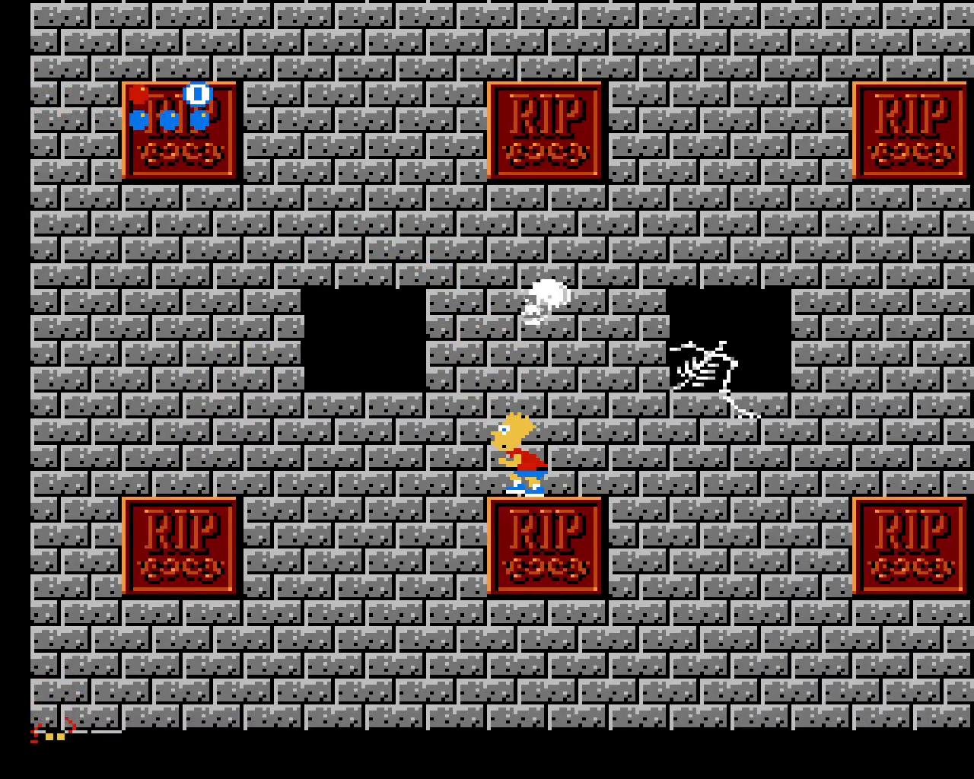
pyautogui.press('z')
pyautogui.press('Right')
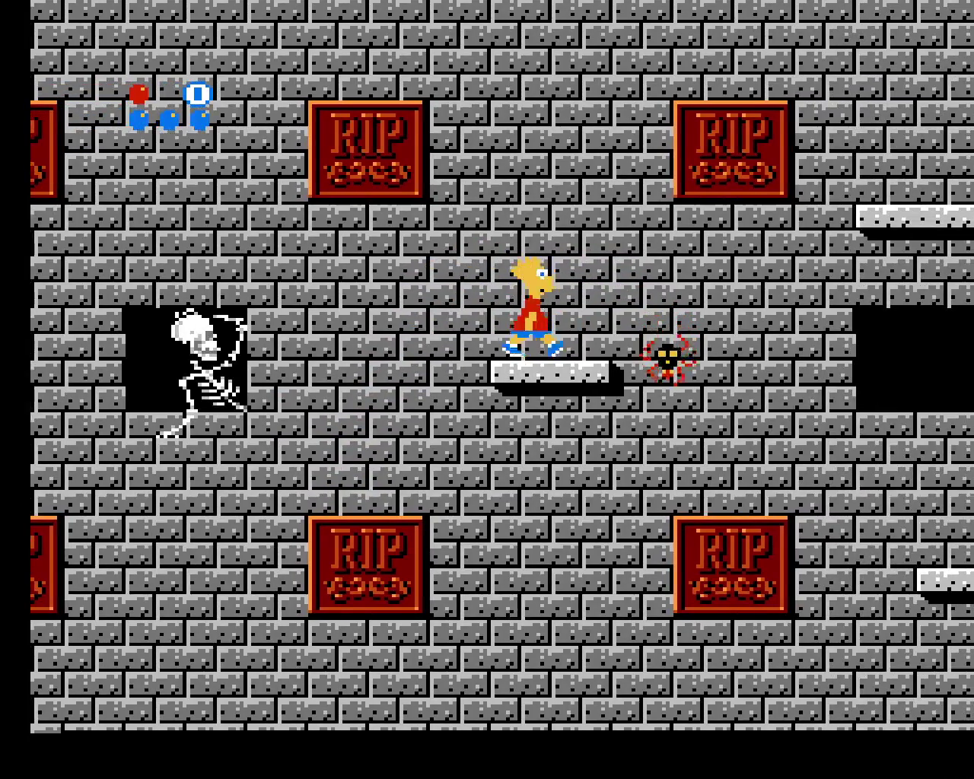
pyautogui.press('z')
pyautogui.press('Right')
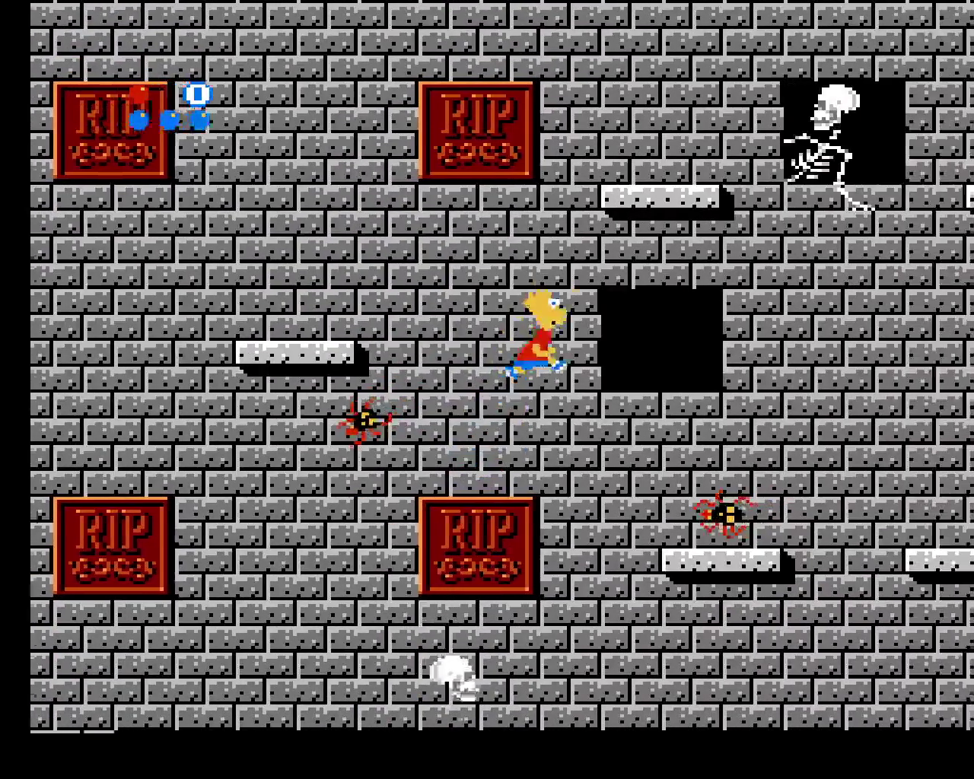
pyautogui.press('Right')
pyautogui.press('Right')
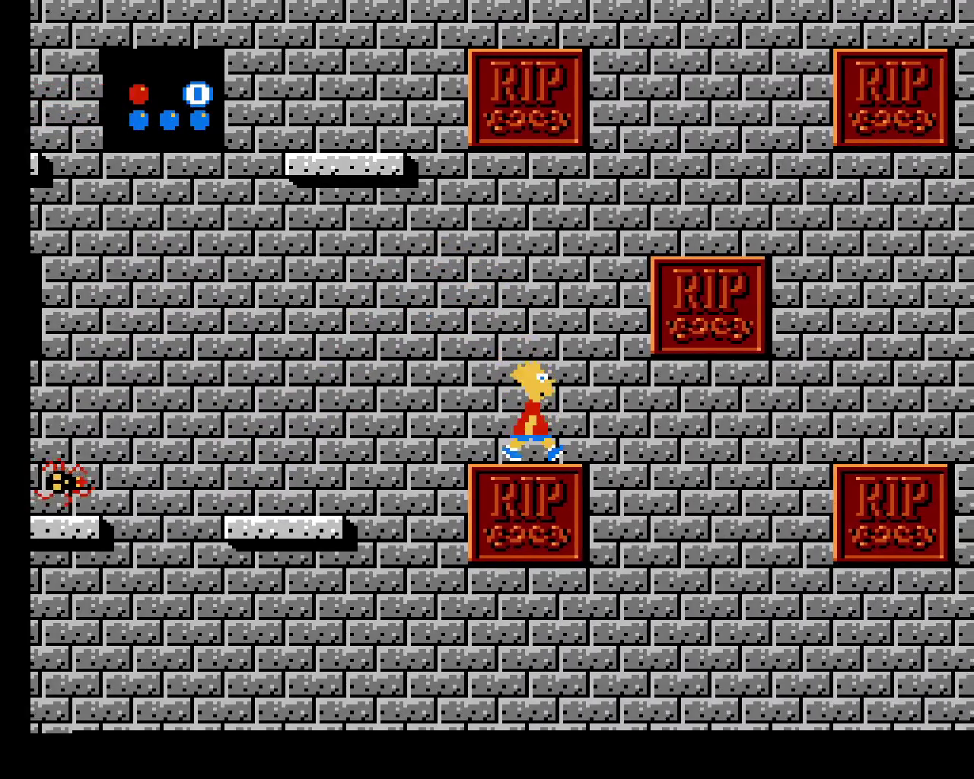
# Move Bart right over the tombstone to the ledge by the skeleton and save to slot 0
pyautogui.press('Right')
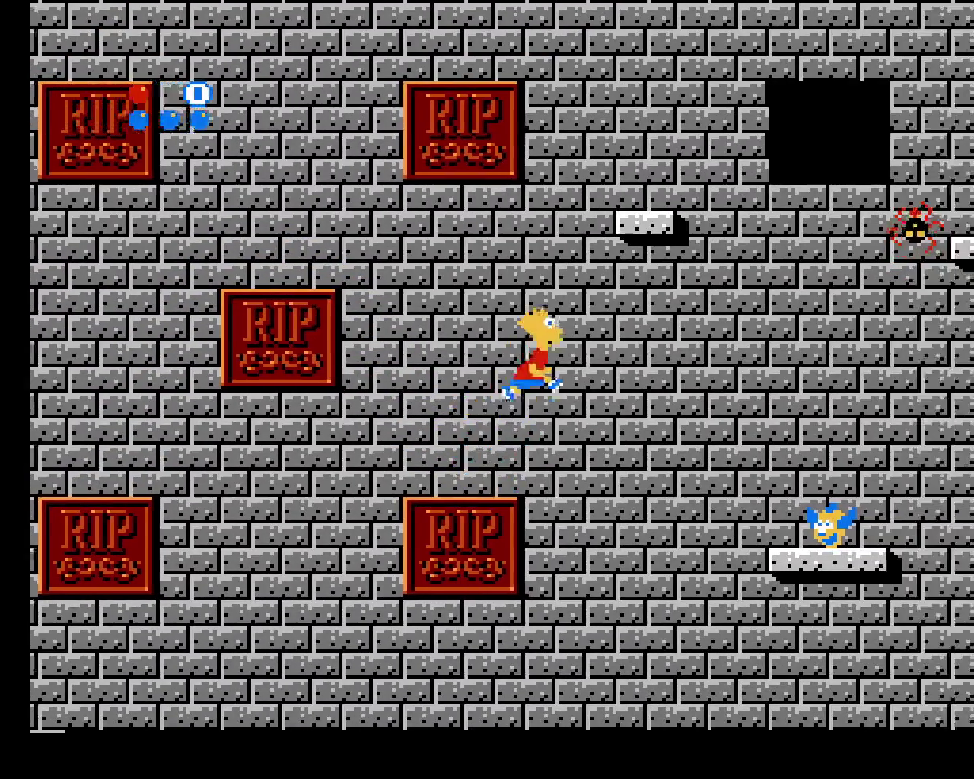
pyautogui.press('Right')
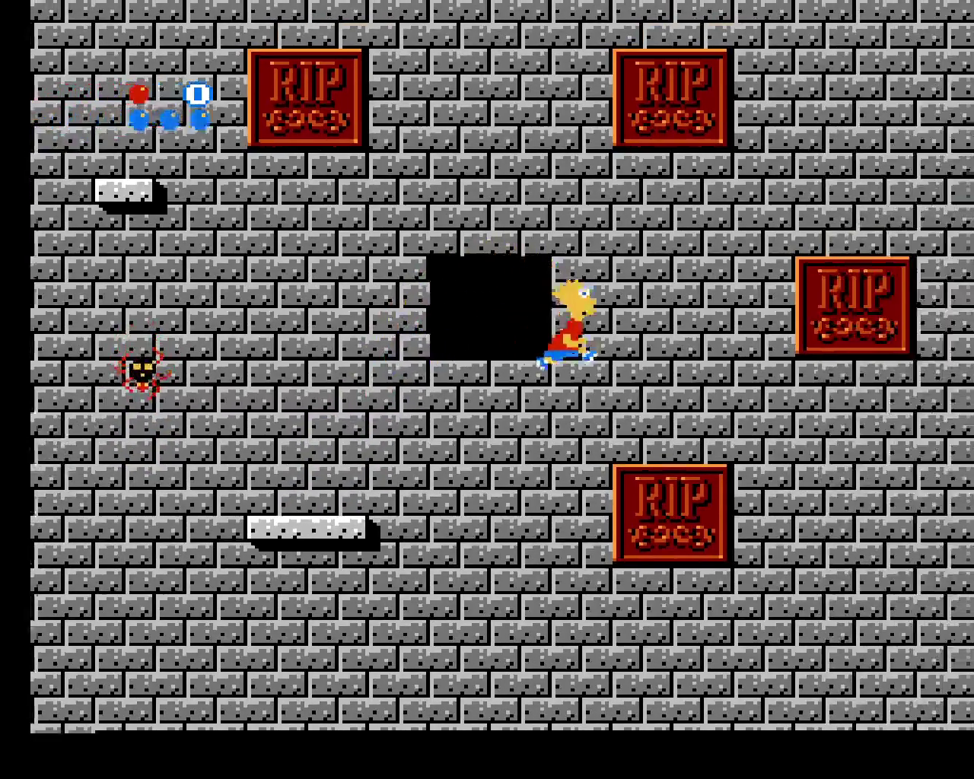
pyautogui.press('x')
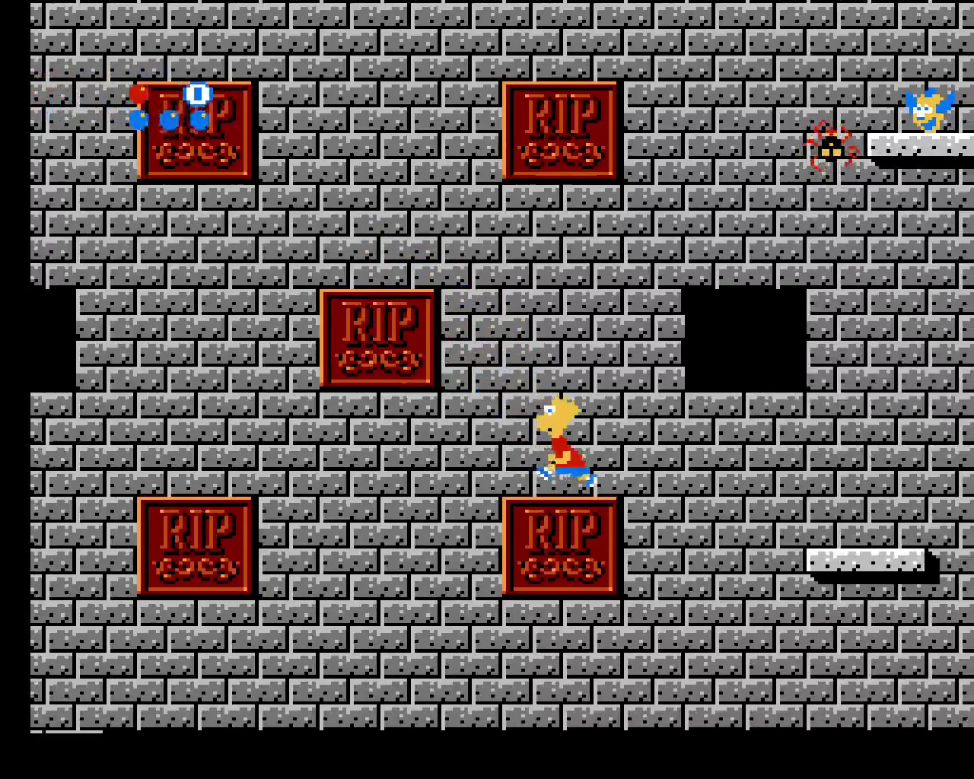
pyautogui.press('Right')
pyautogui.press('x')
pyautogui.press('F5')
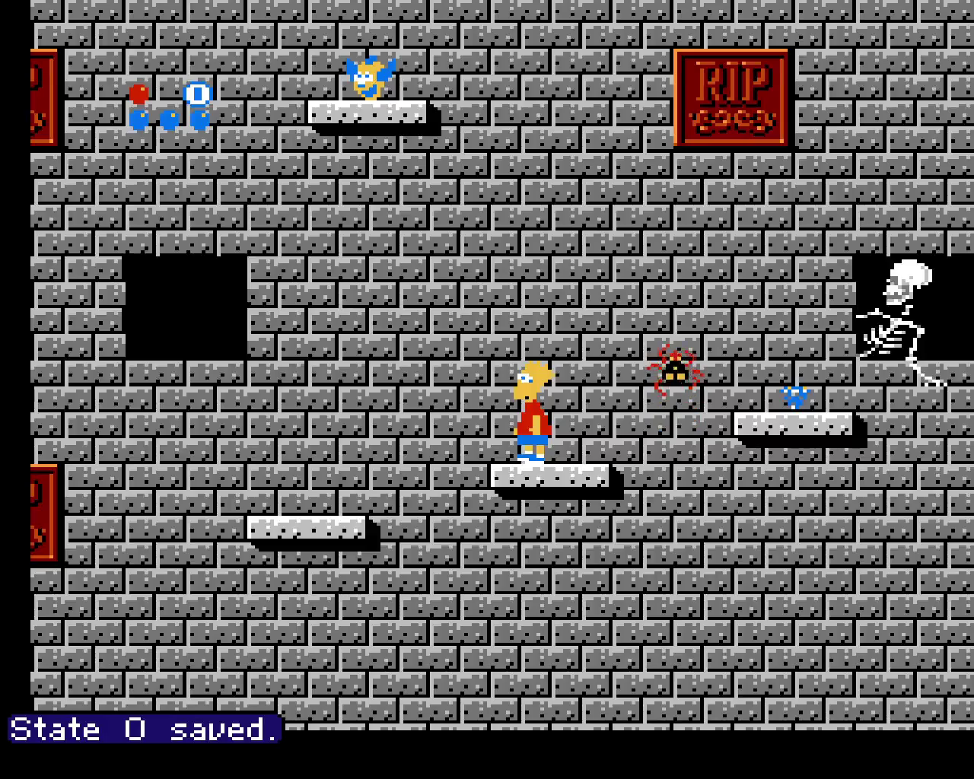
# Jump Bart right across the ledges past Homer and up onto the higher ledge
pyautogui.press('x')
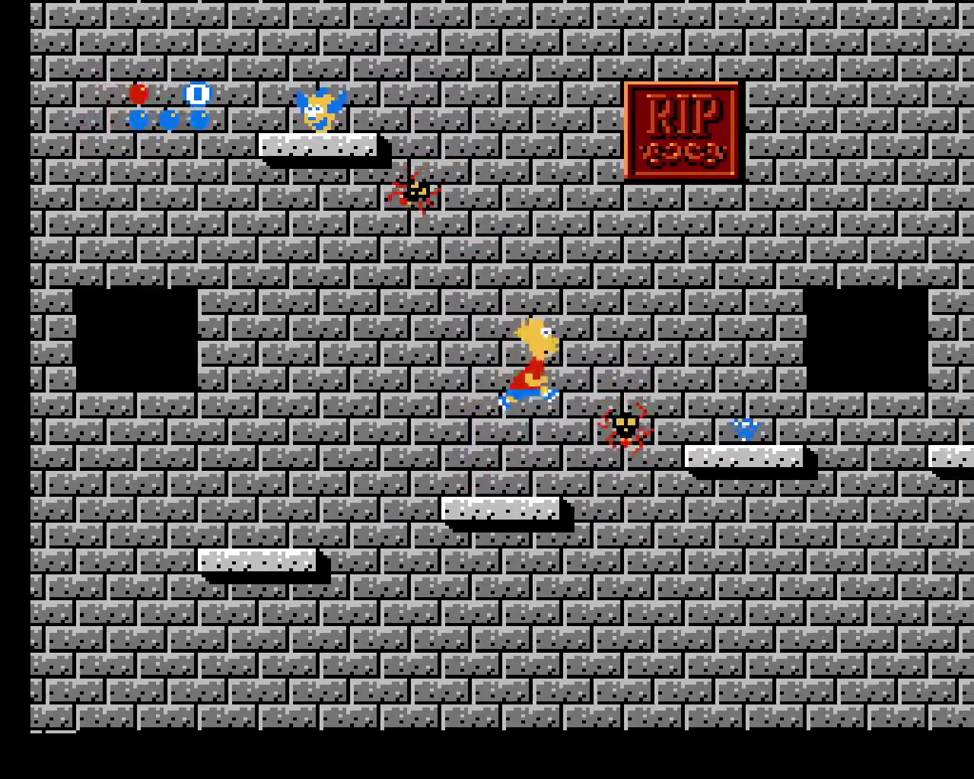
pyautogui.press('Right')
pyautogui.press('x')
pyautogui.press('x')
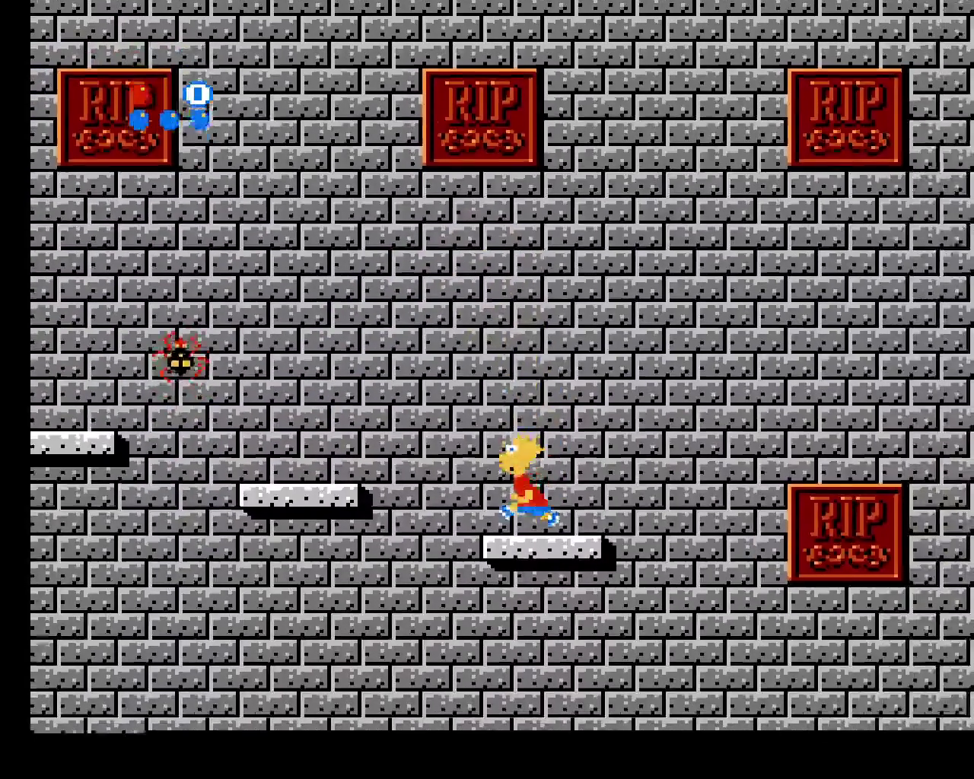
pyautogui.press('x')
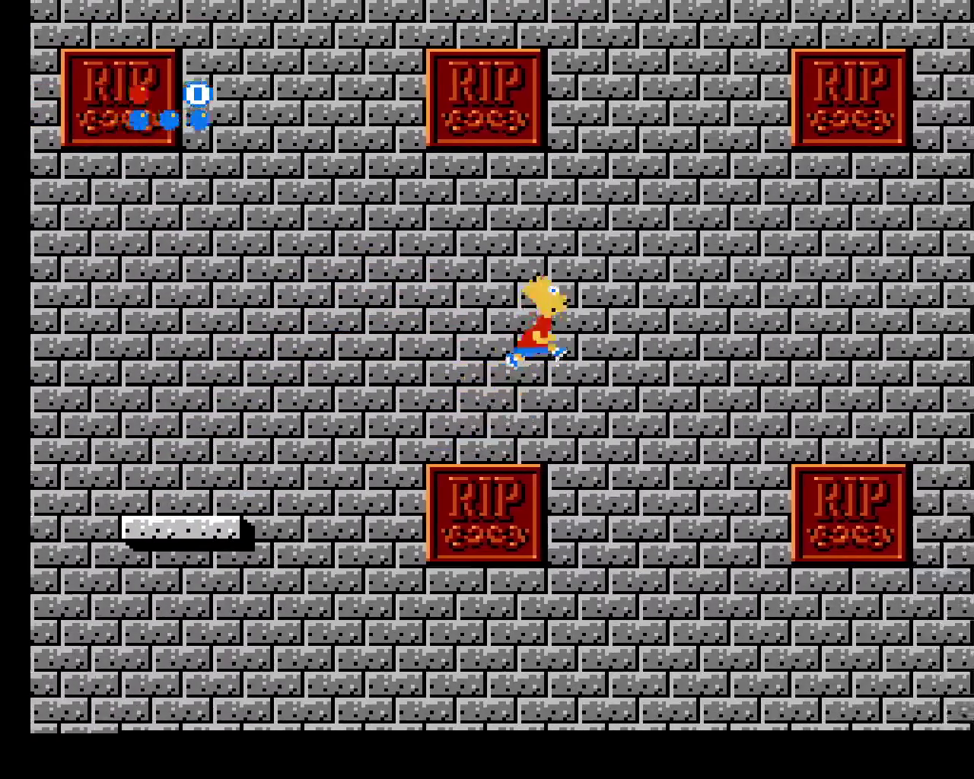
pyautogui.press('Right')
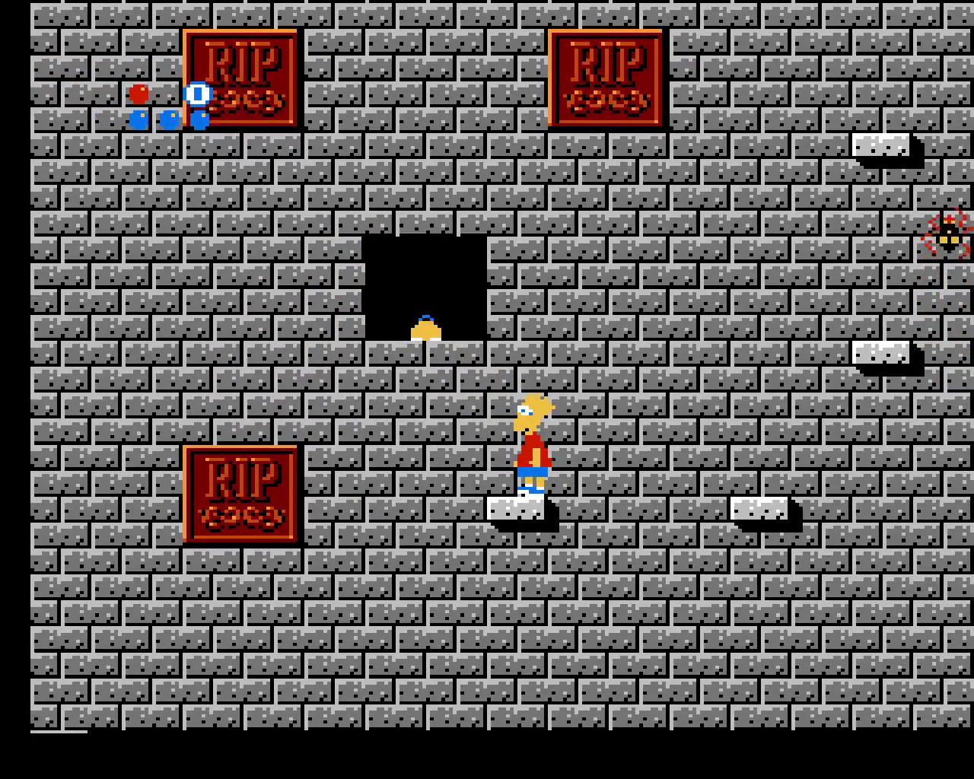
pyautogui.press('Up')
pyautogui.press('Up')
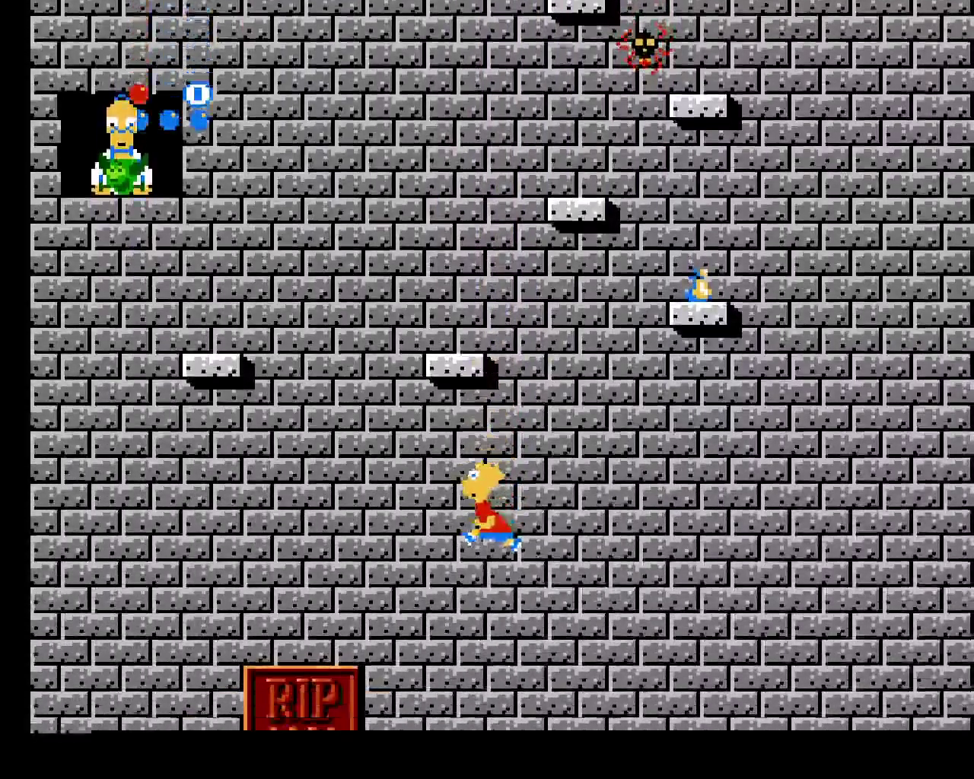
# Reload save slot 0, then run and jump Bart right onto the next RIP tombstone
pyautogui.press('F8')
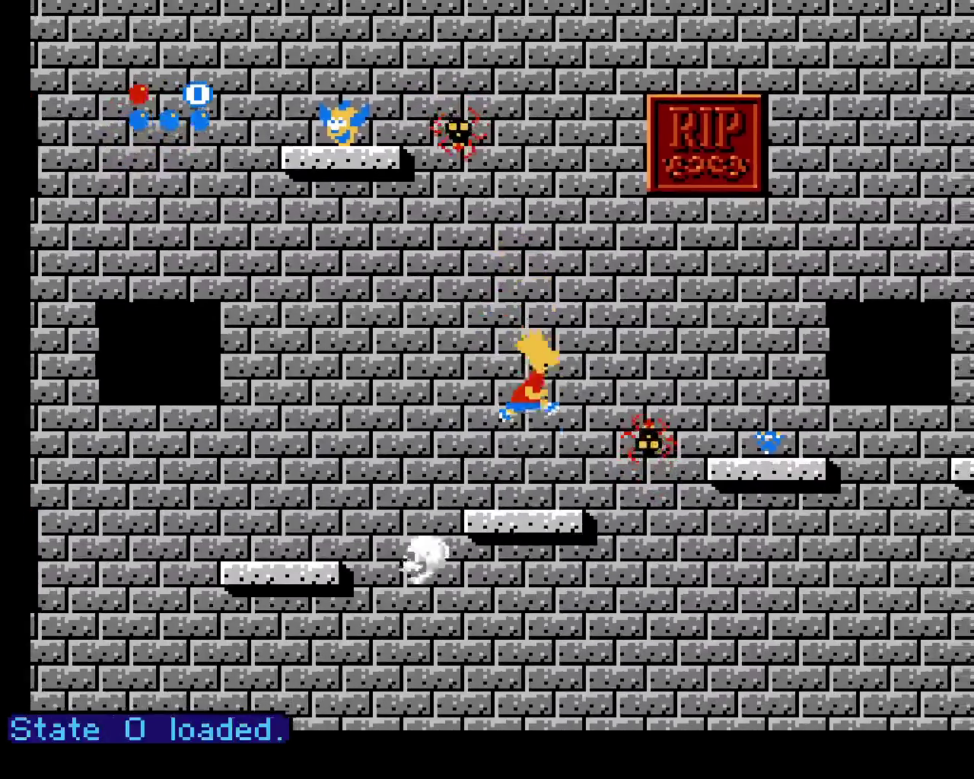
pyautogui.press('Right')
pyautogui.press('x')
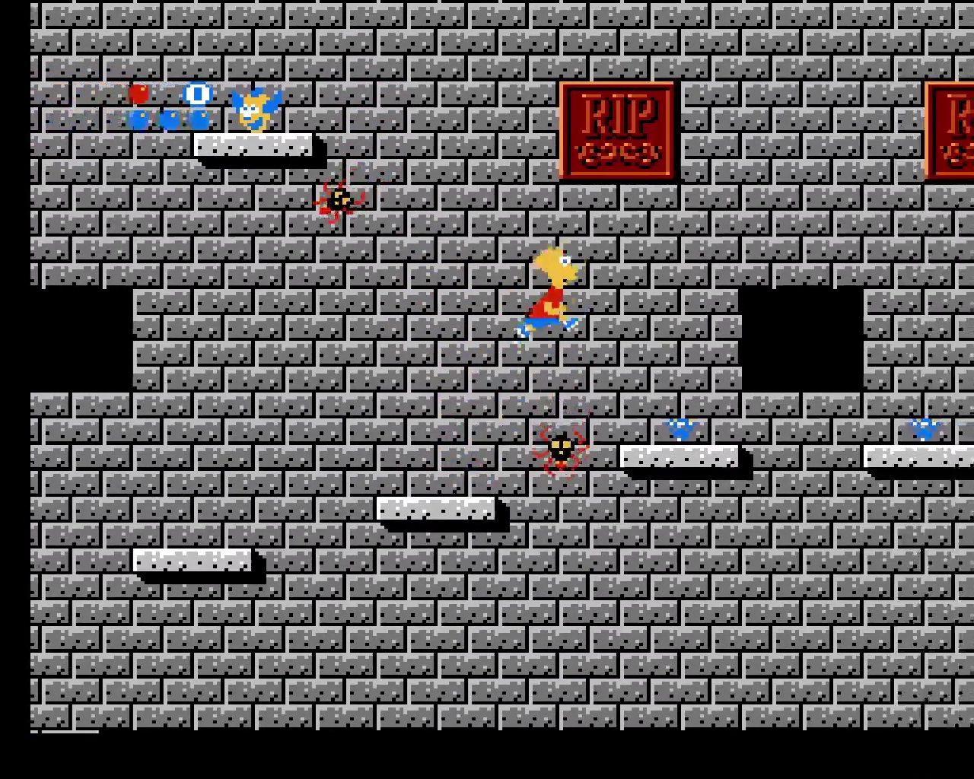
pyautogui.press('x')
pyautogui.press('Right')
pyautogui.press('x')
pyautogui.press('x')
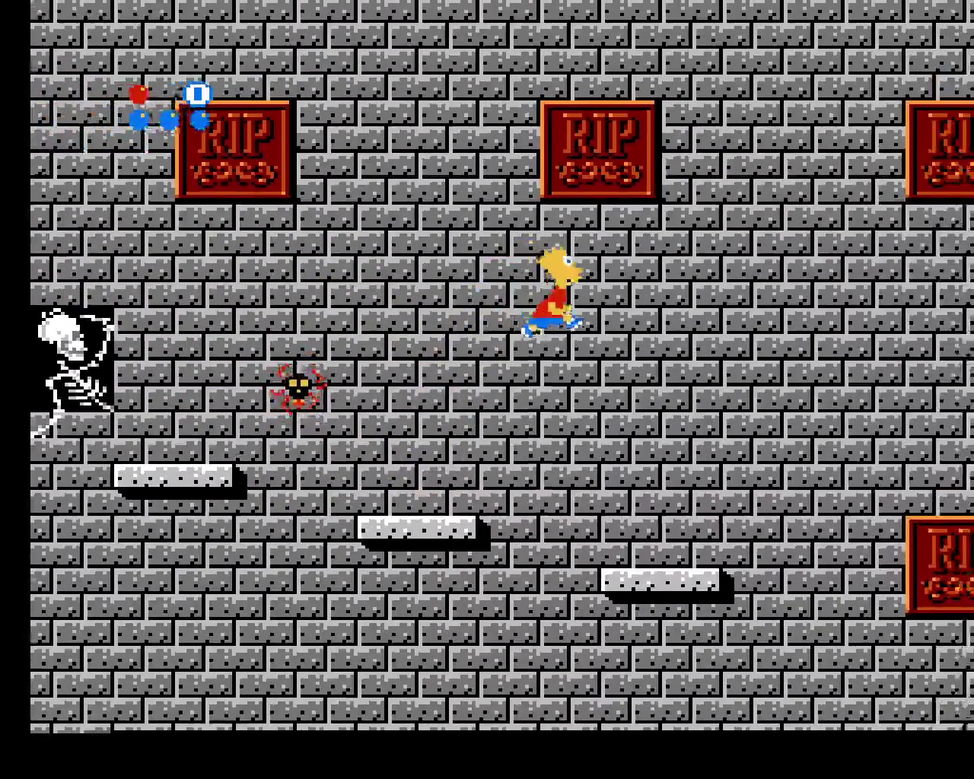
pyautogui.press('x')
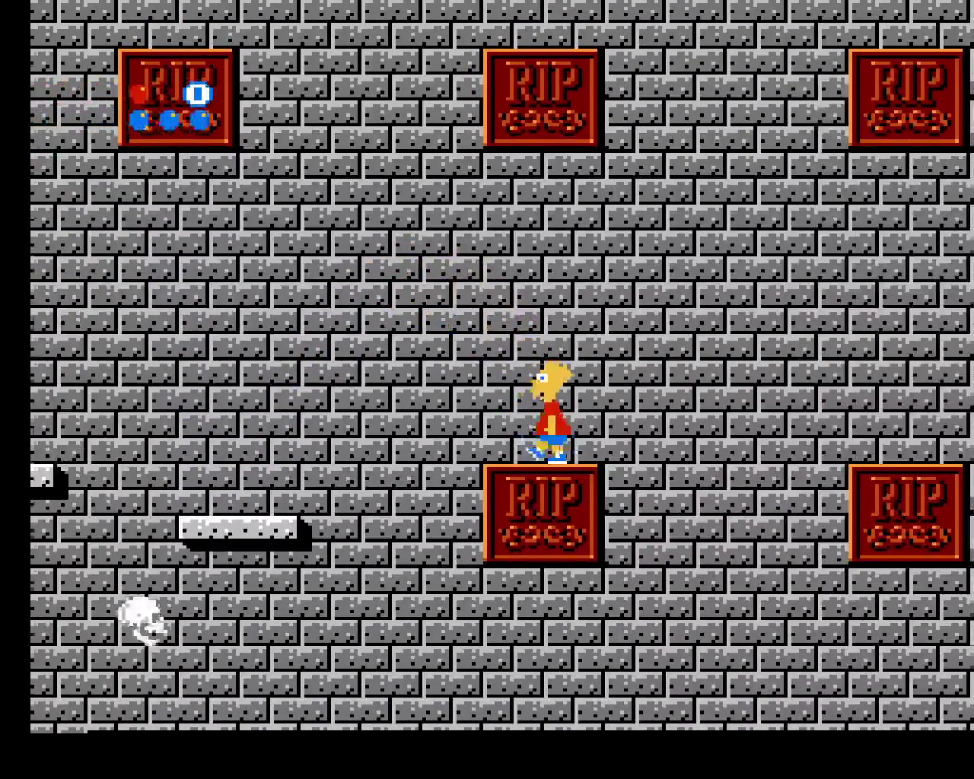
pyautogui.press('x')
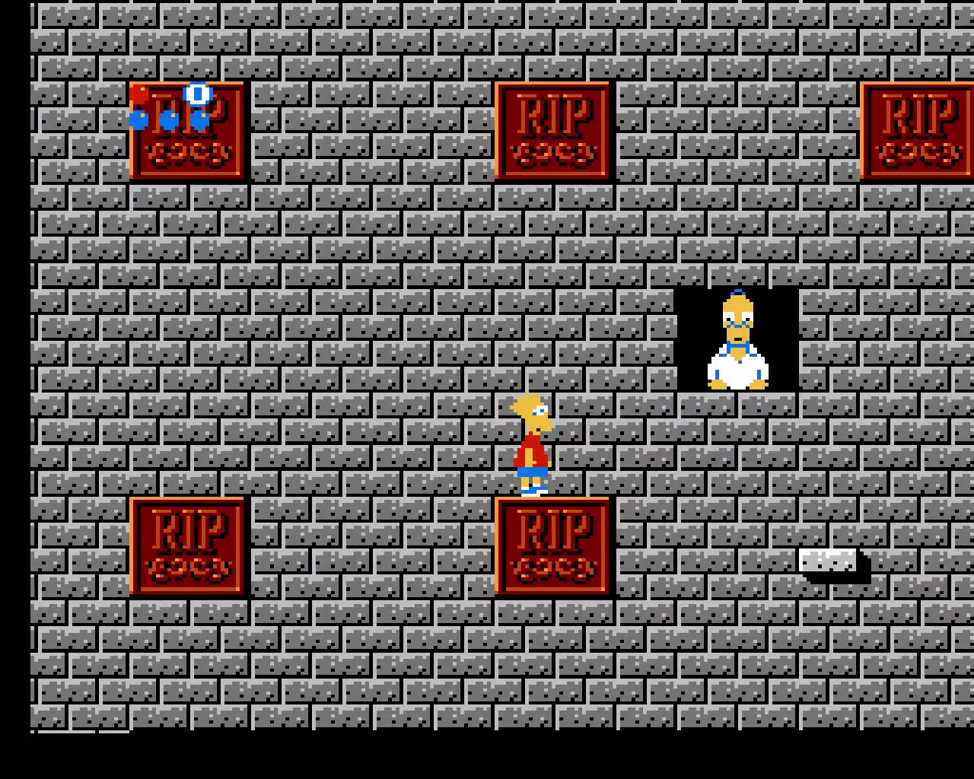
# Save the state to slot 0 beside Homer's alcove, then jump Bart right toward the spider's ledge
pyautogui.press('x')
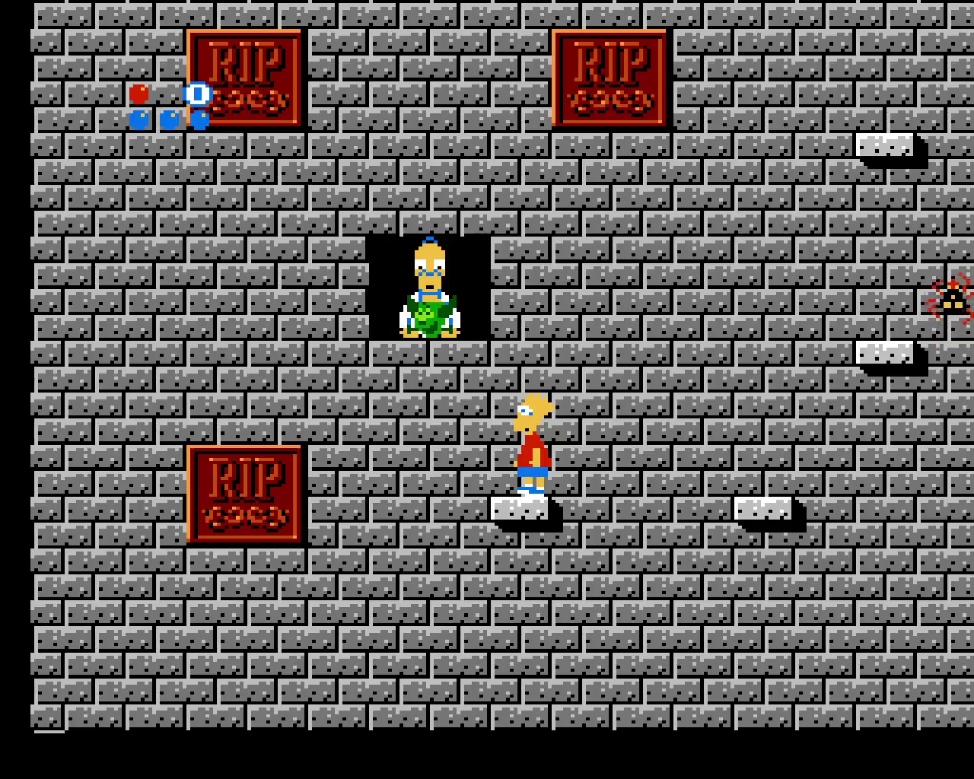
pyautogui.press('F5')
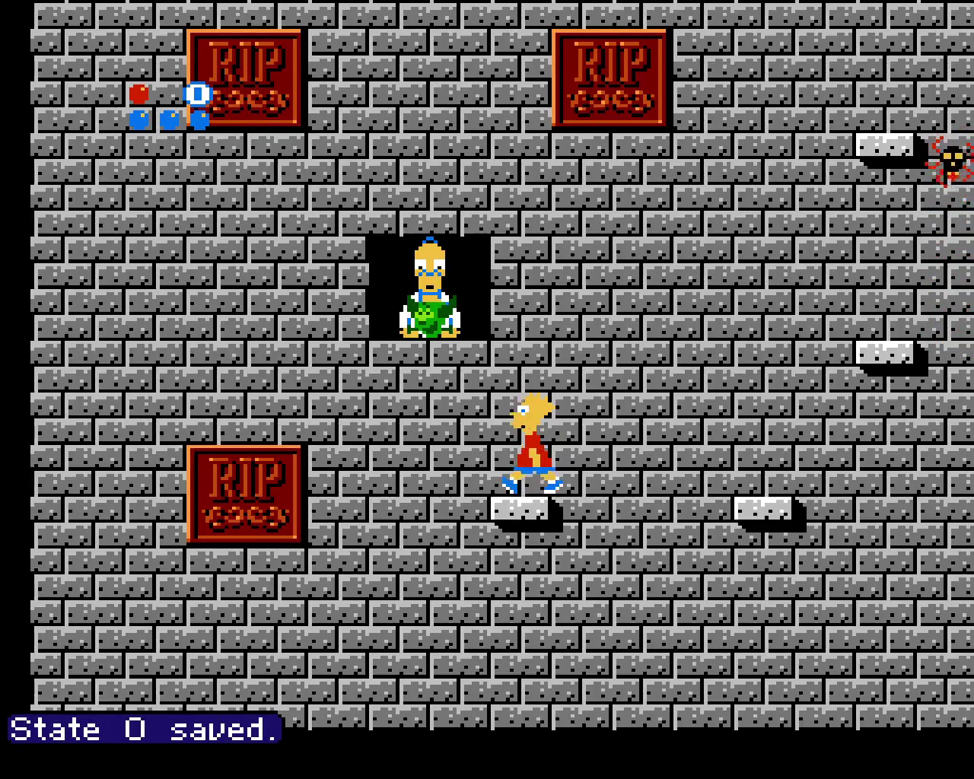
pyautogui.press('x')
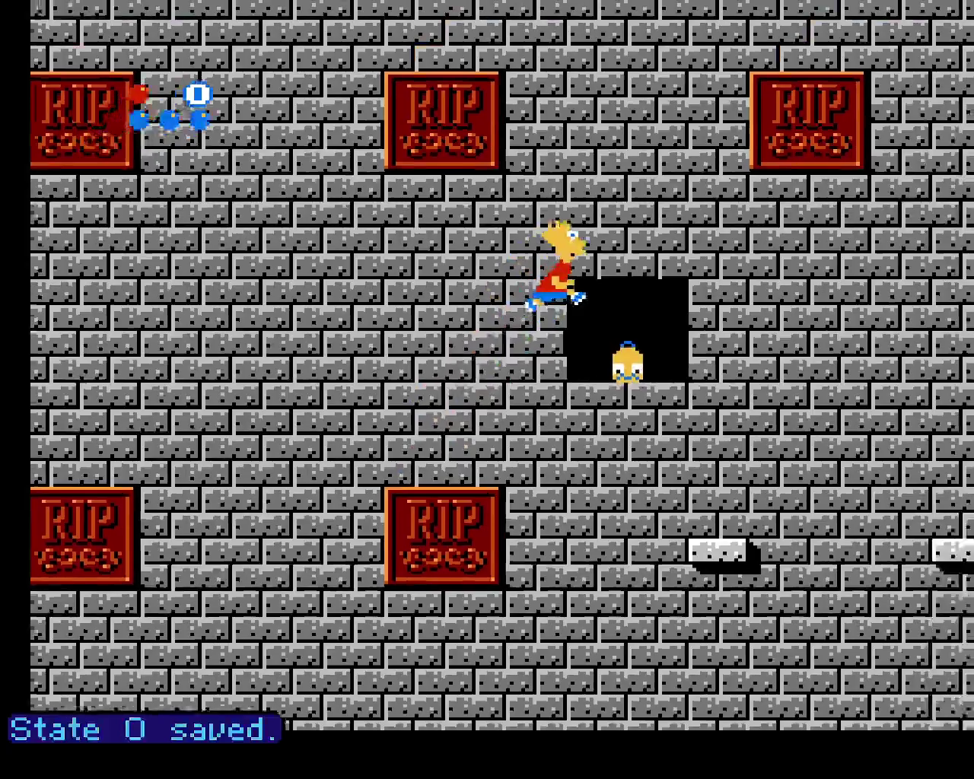
pyautogui.press('Right')
pyautogui.press('x')
pyautogui.press('x')
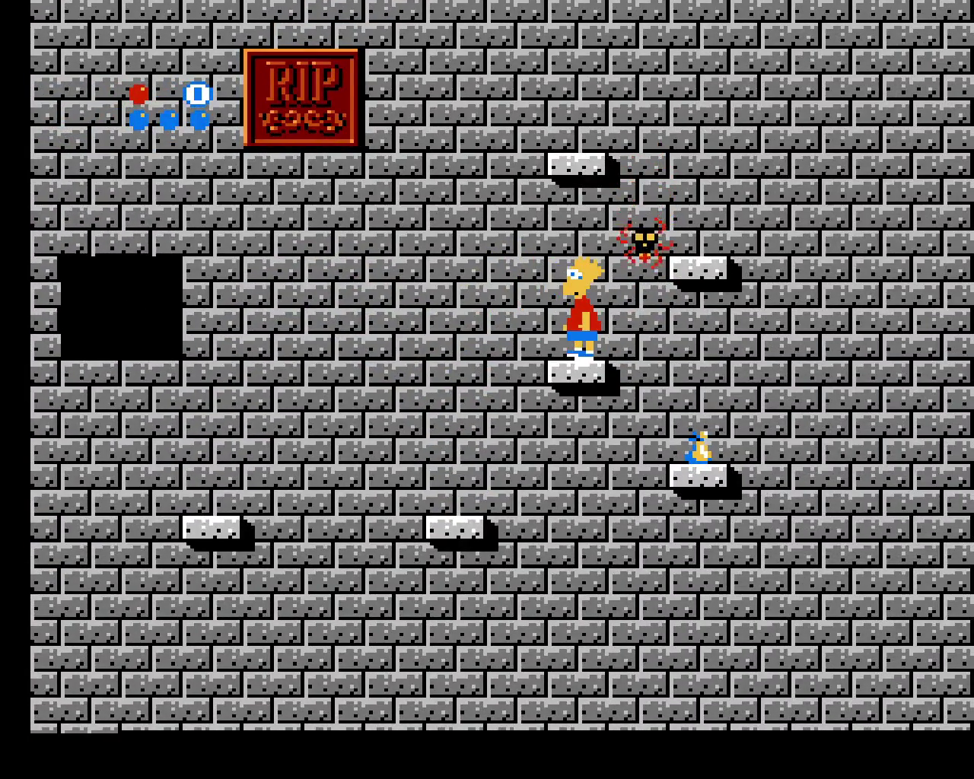
pyautogui.press('x')
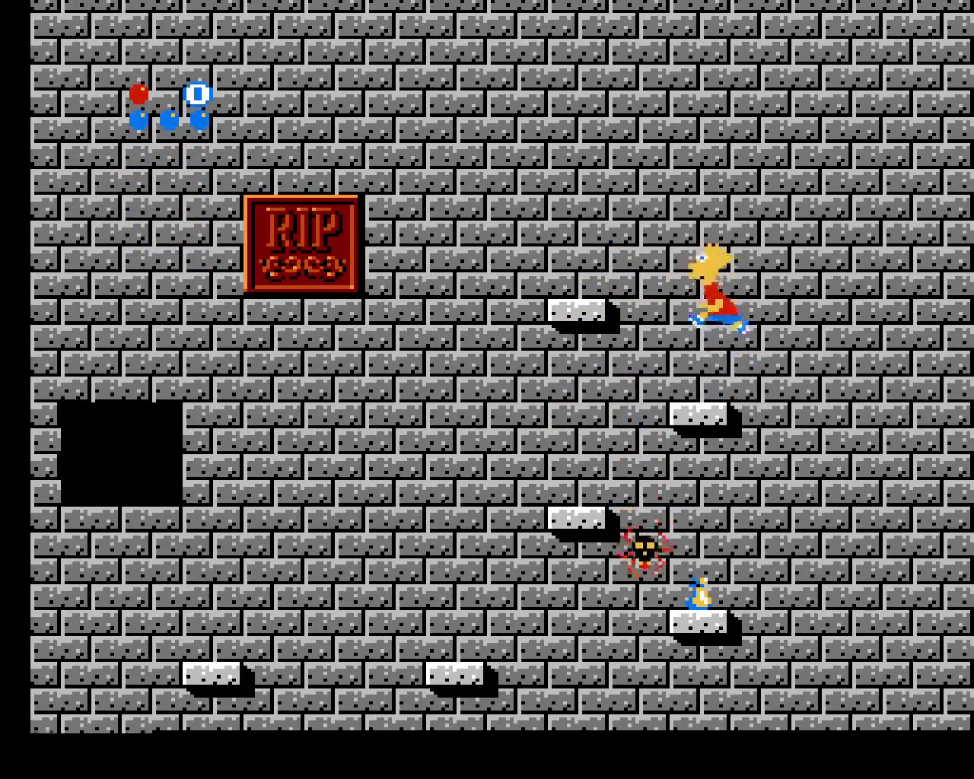
pyautogui.press('Left')
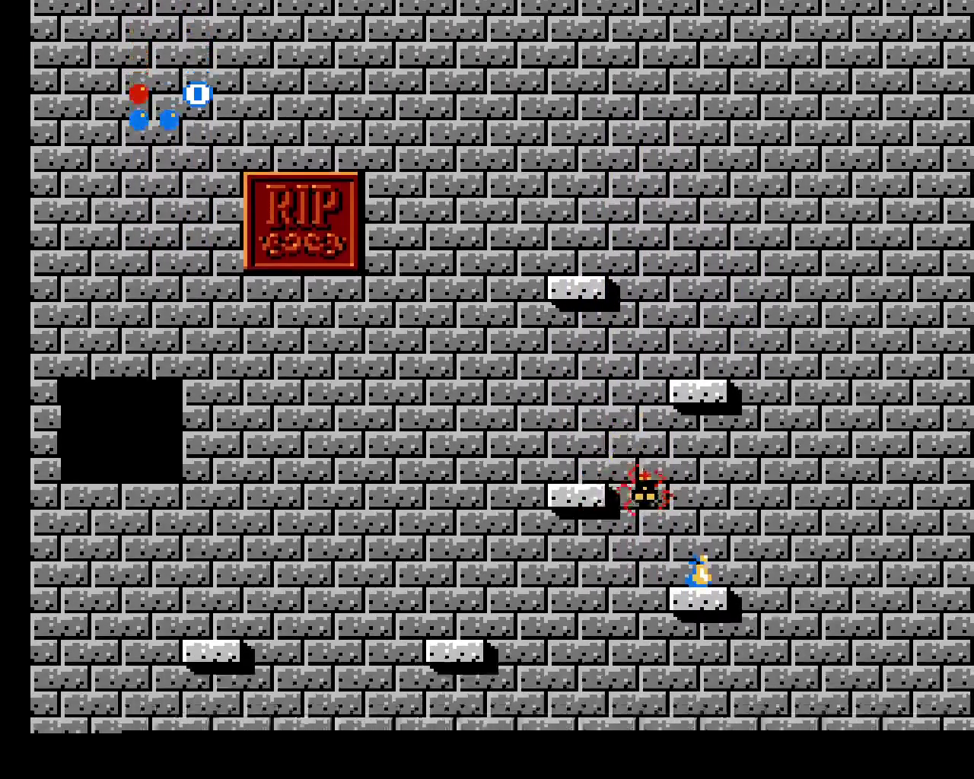
# Reload slot 0 after the fall and climb Bart up the ledges above the spider
pyautogui.press('F7')
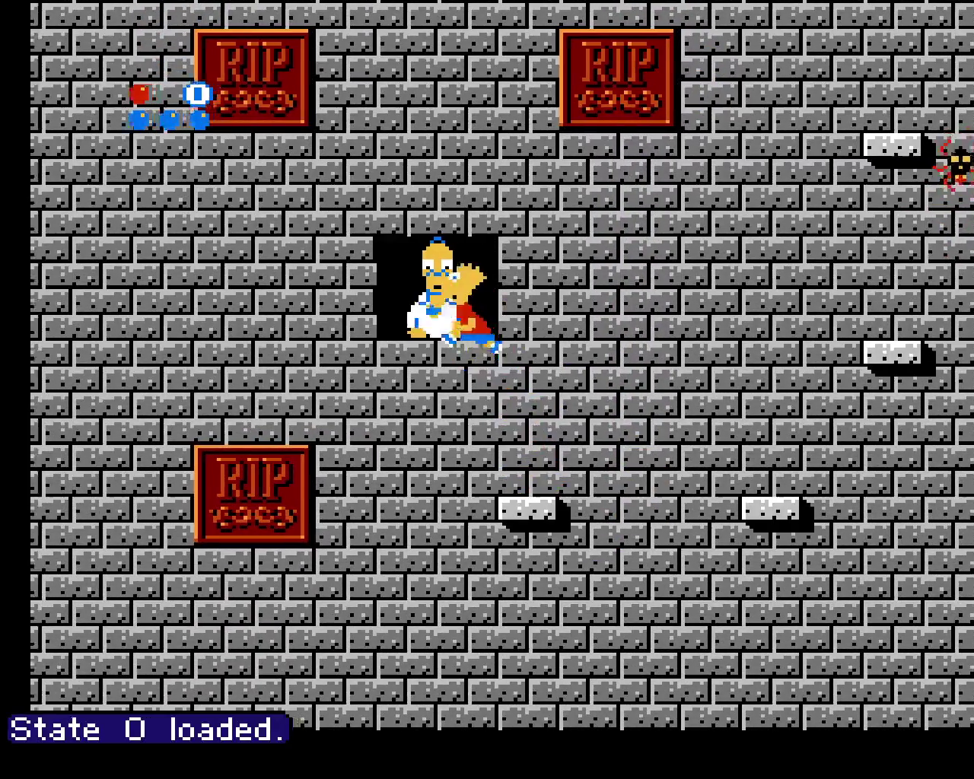
pyautogui.press('Right')
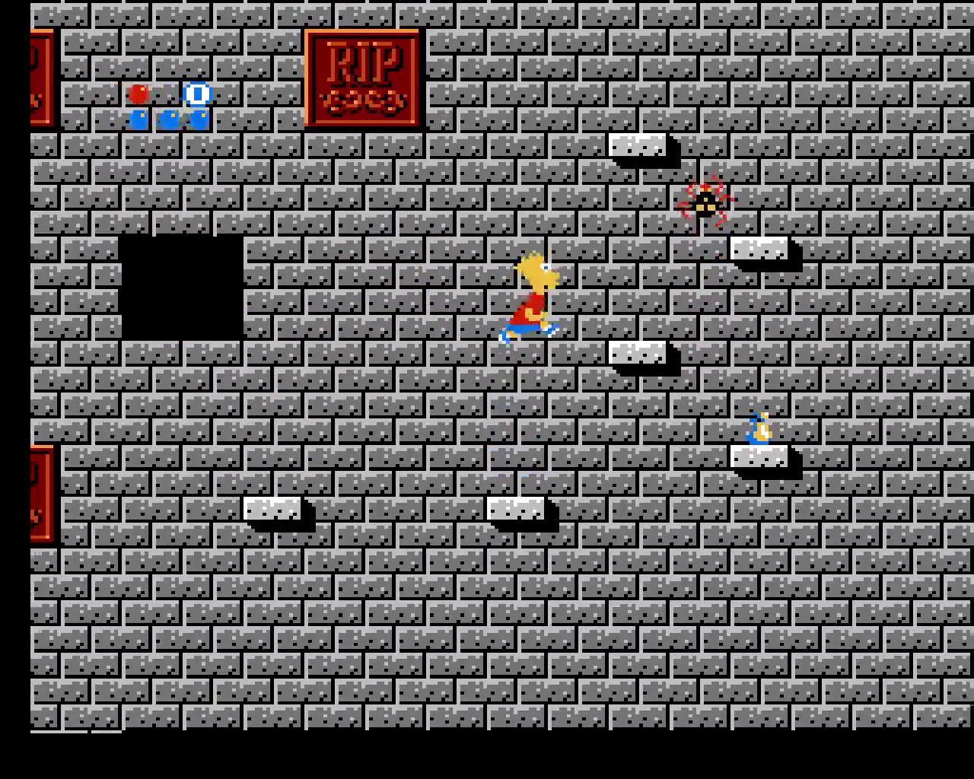
pyautogui.press('F7')
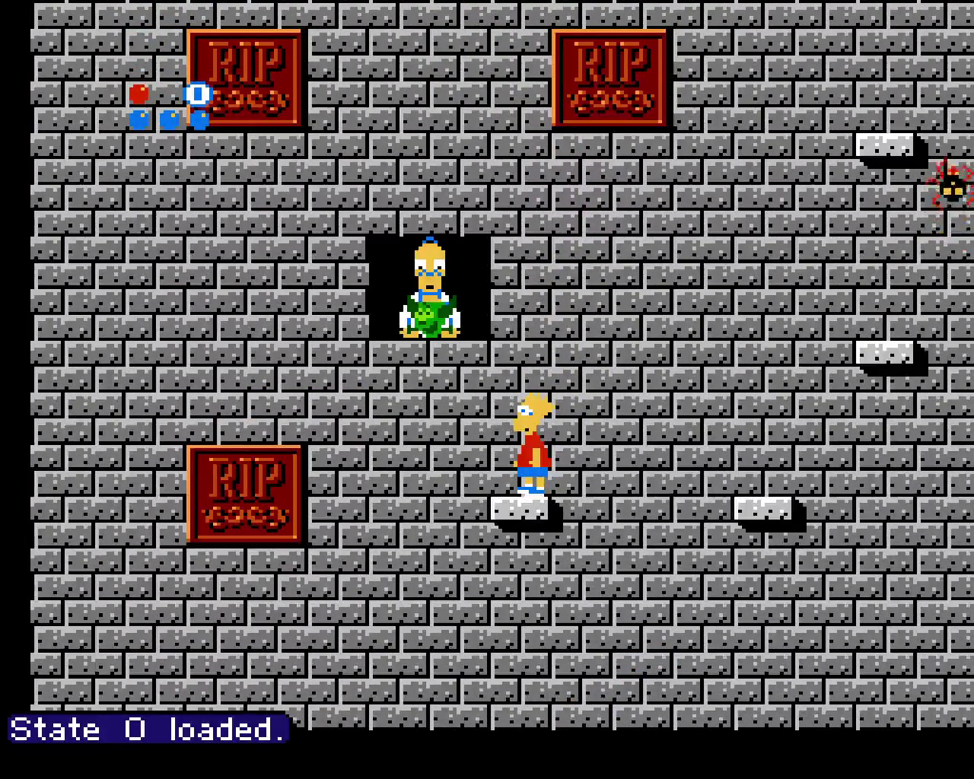
pyautogui.press('Right')
pyautogui.press('x')
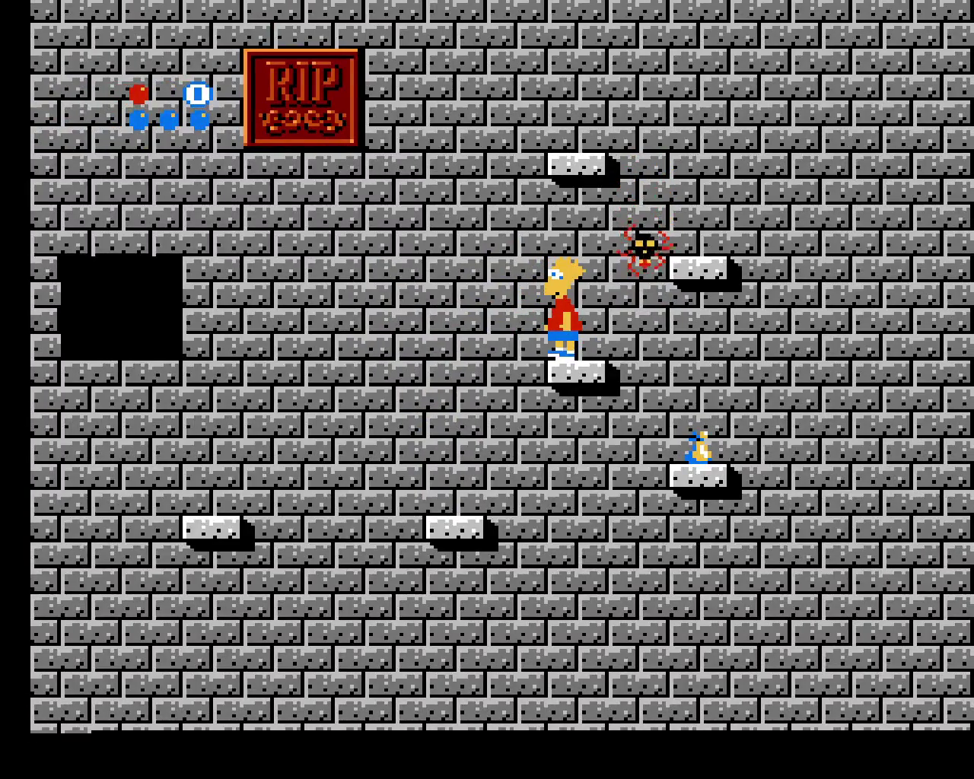
pyautogui.press('x')
pyautogui.press('Left')
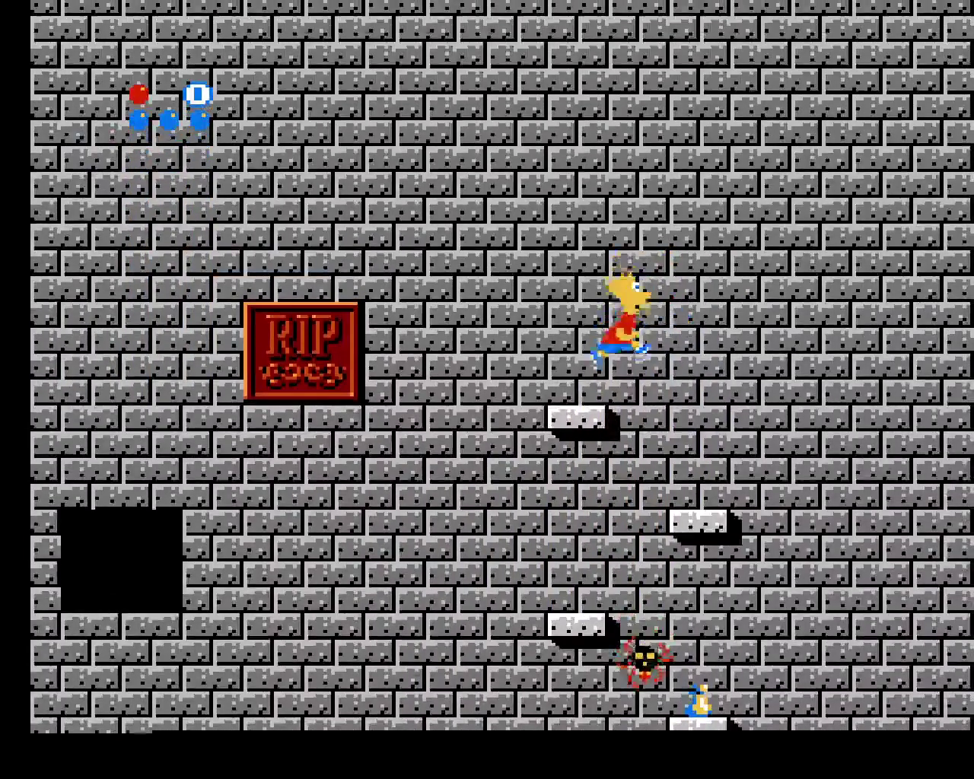
# Hop Bart from the ledge onto the tombstones and across the RIP blocks to the wider platform
pyautogui.press('x')
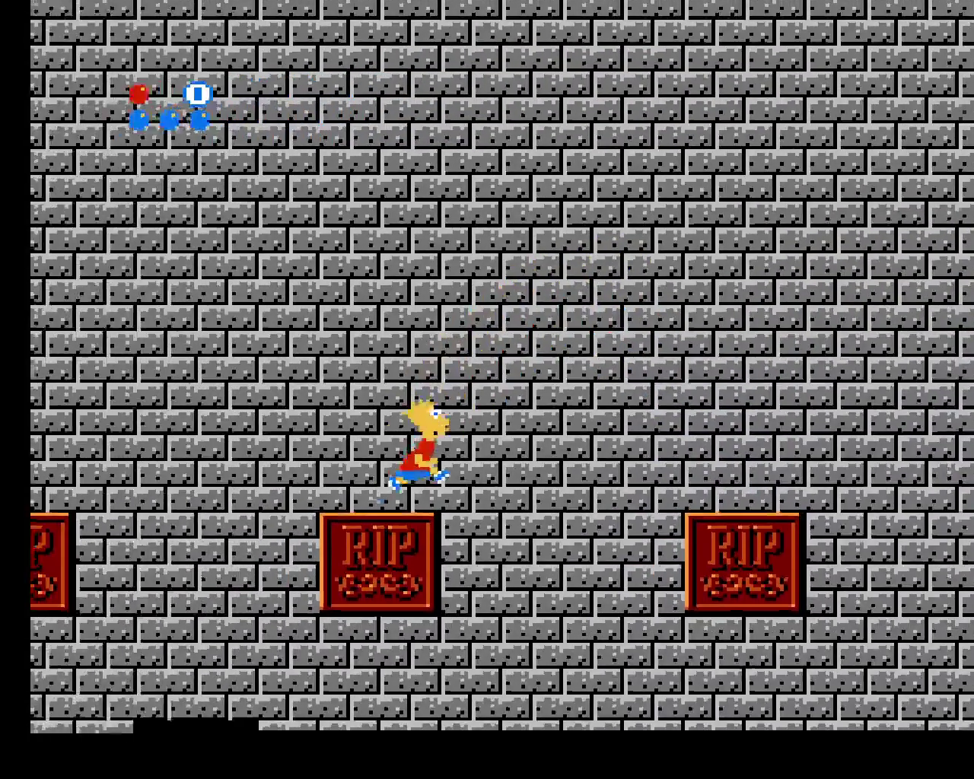
pyautogui.press('Right')
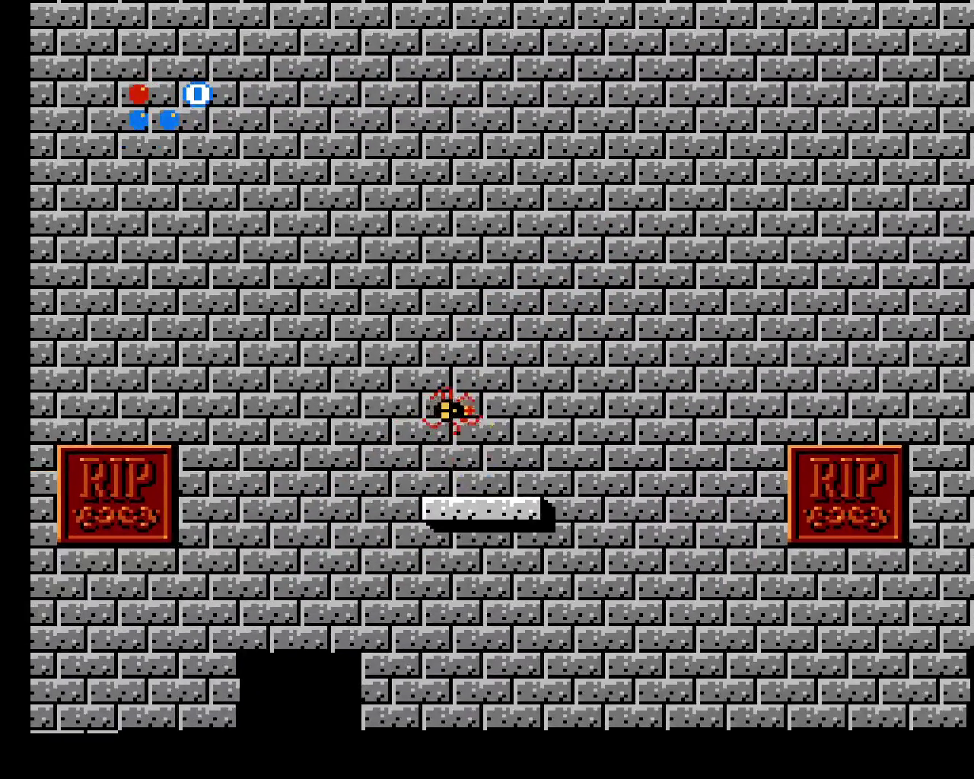
pyautogui.press('Left')
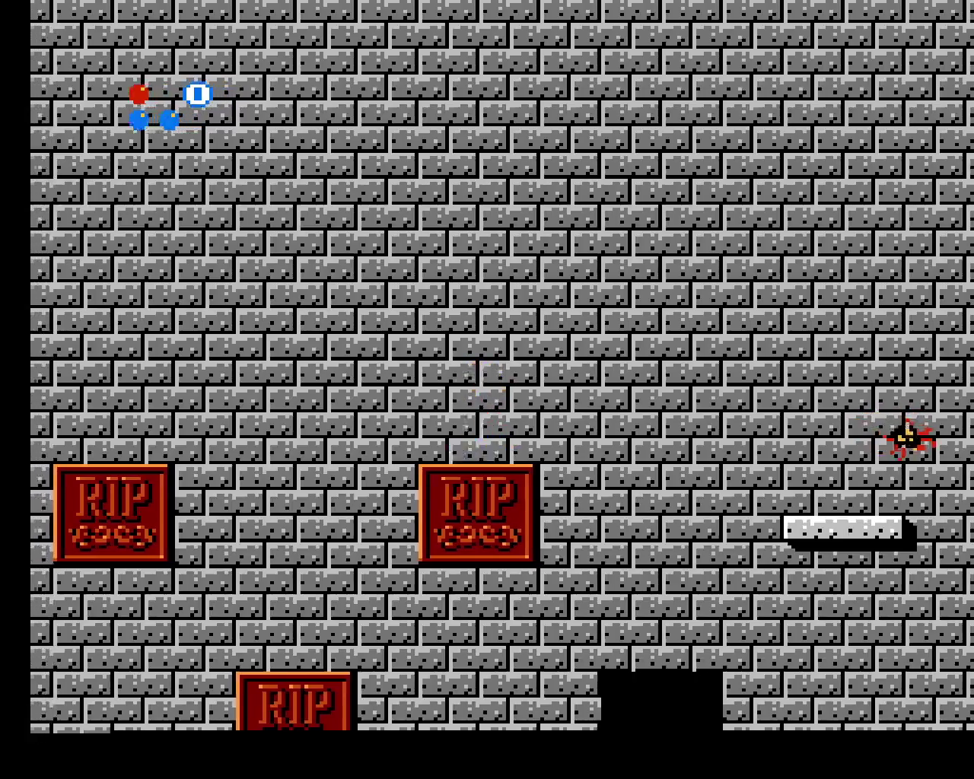
pyautogui.press('Right')
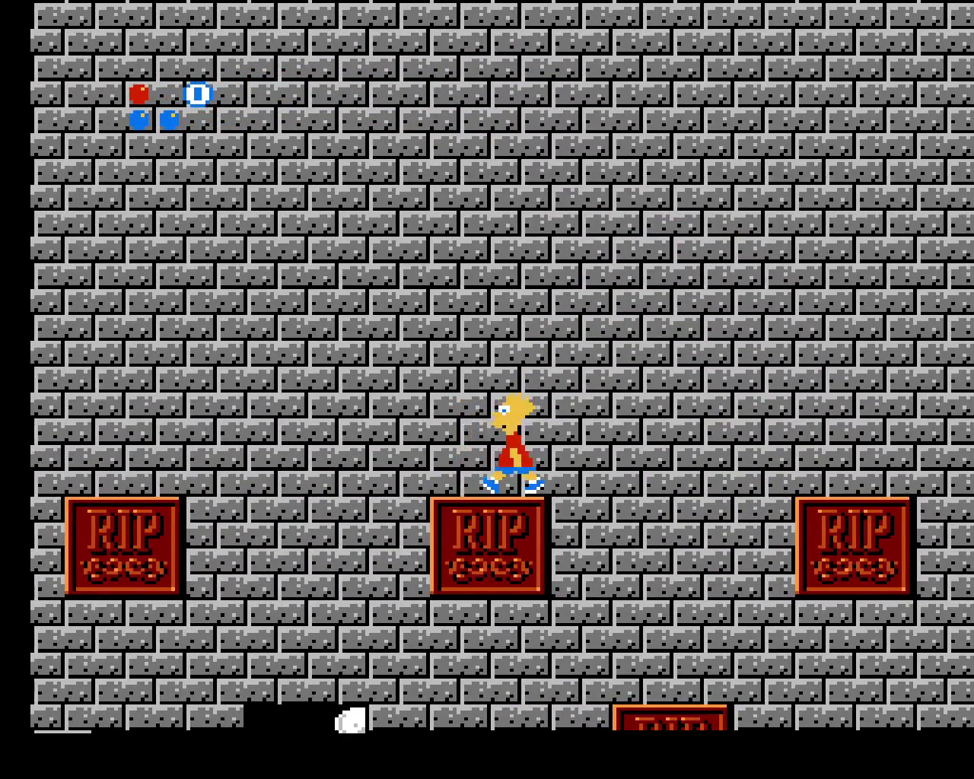
pyautogui.press('Right')
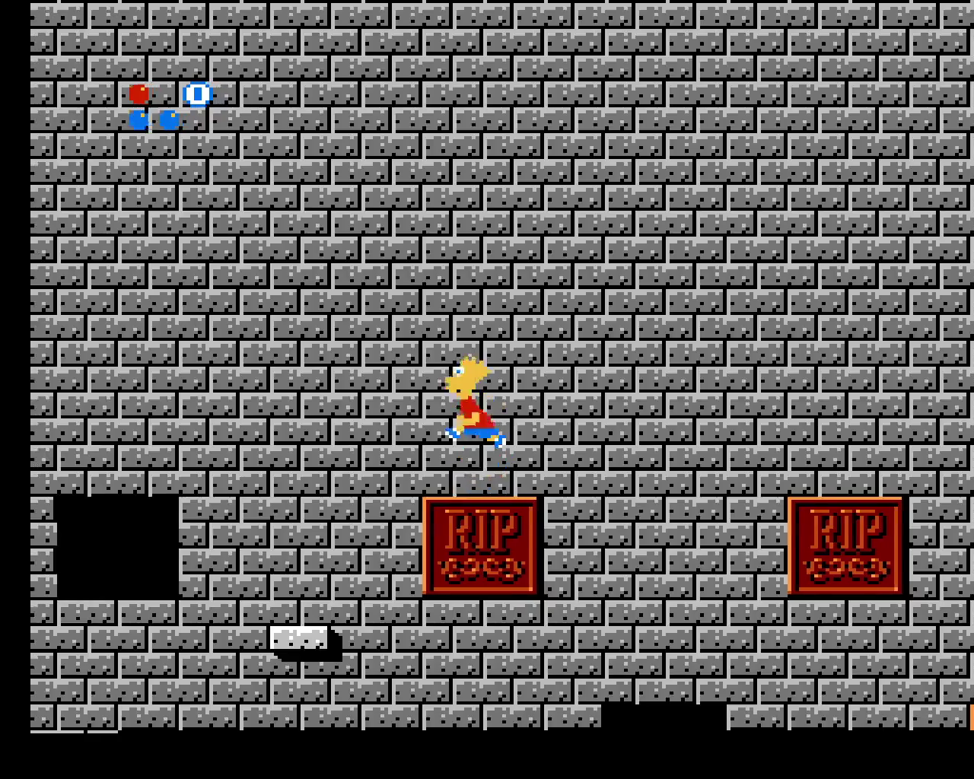
pyautogui.press('Right')
pyautogui.press('Left')
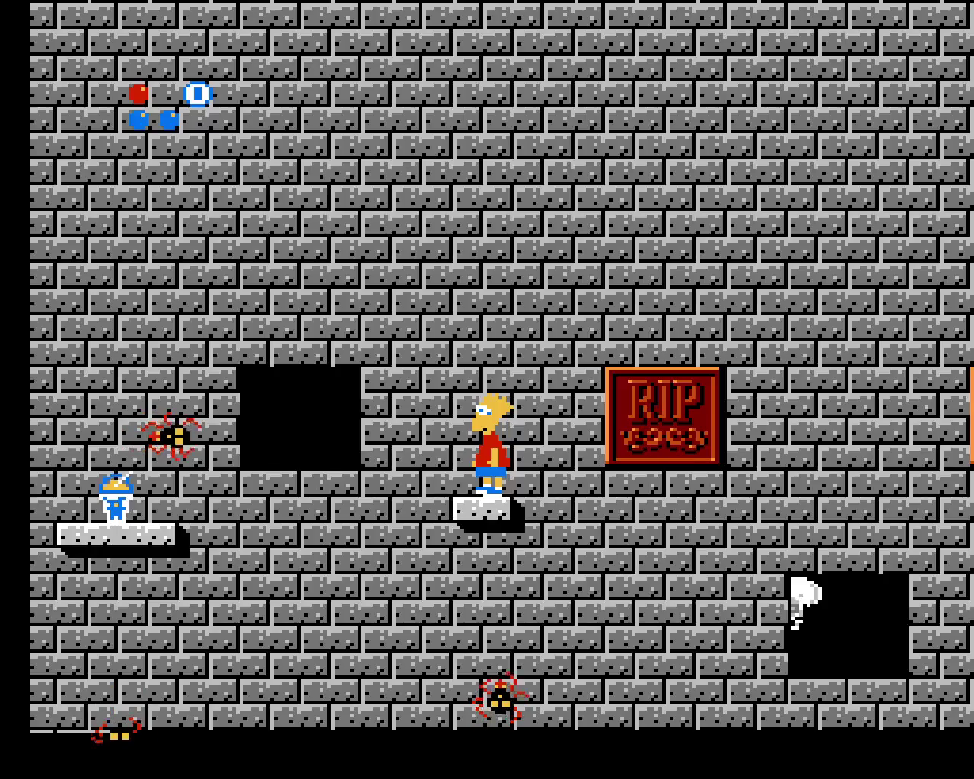
pyautogui.press('Left')
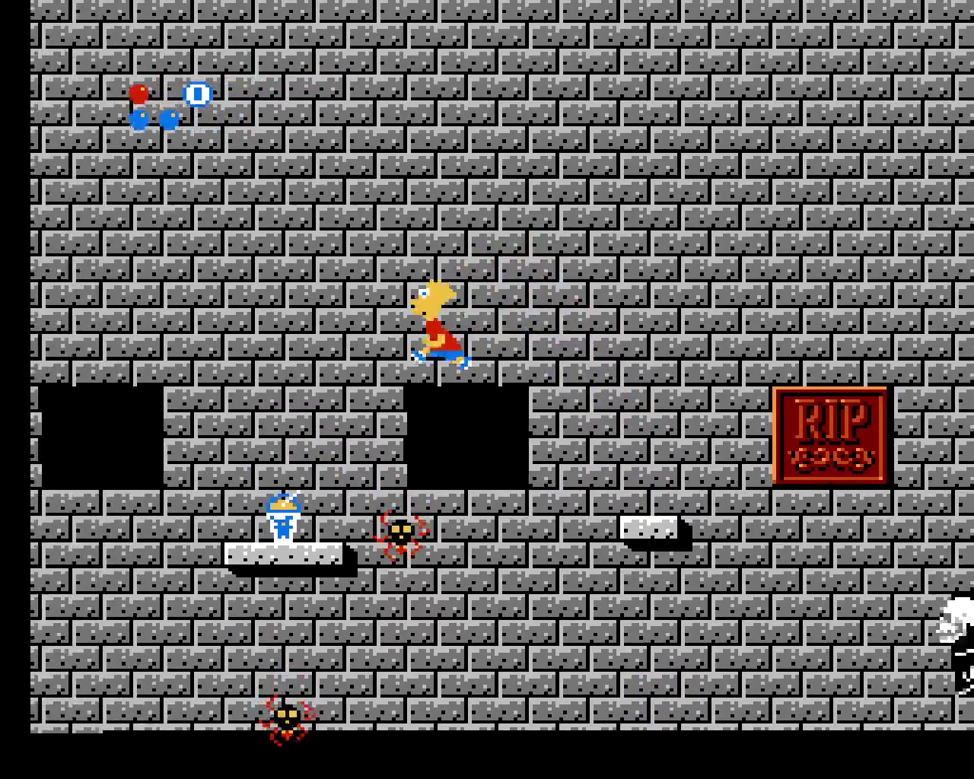
# Jump Bart across the gap, up the higher platforms and onto a RIP block
pyautogui.press('Left')
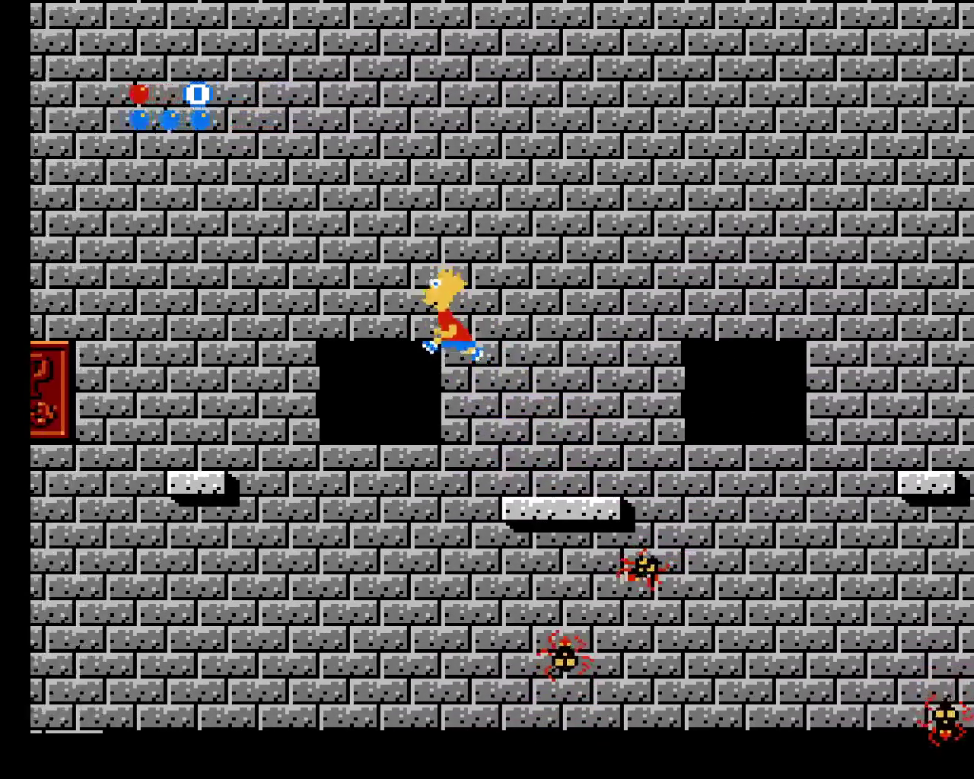
pyautogui.press('Left')
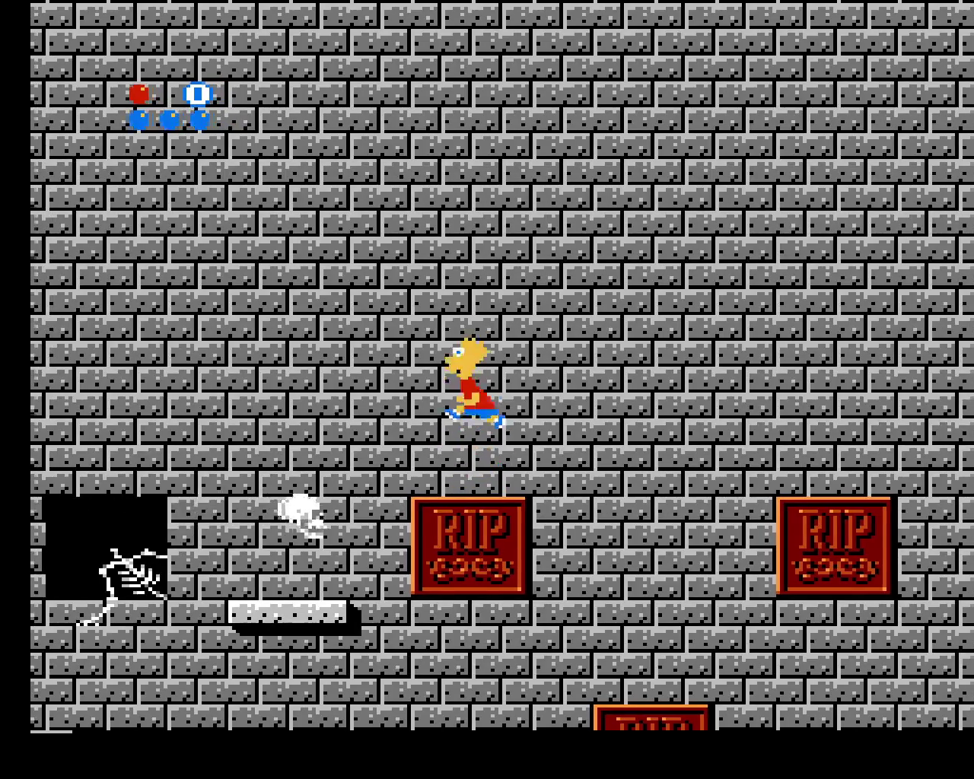
pyautogui.press('Left')
pyautogui.press('Up')
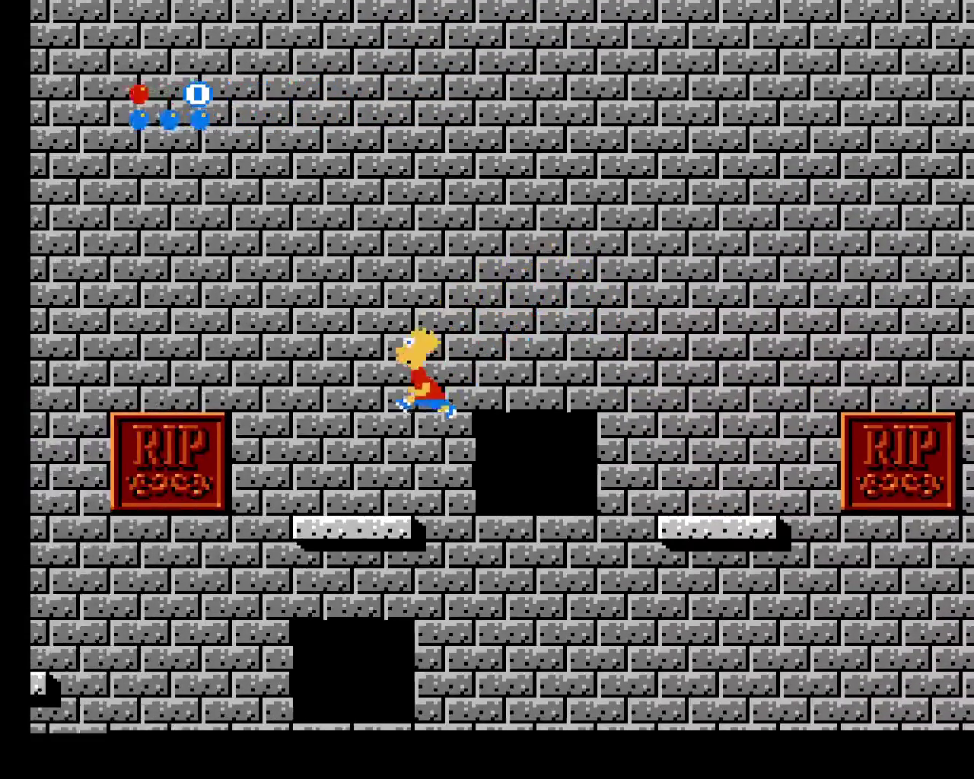
pyautogui.press('Left')
pyautogui.press('Up')
pyautogui.press('Up')
pyautogui.press('Right')
pyautogui.press('Up')
pyautogui.press('Up')
pyautogui.press('Up')
# Reach the MAP sign, move the choice on Krusty's map to Moe's and start that minigame
pyautogui.press('Left')
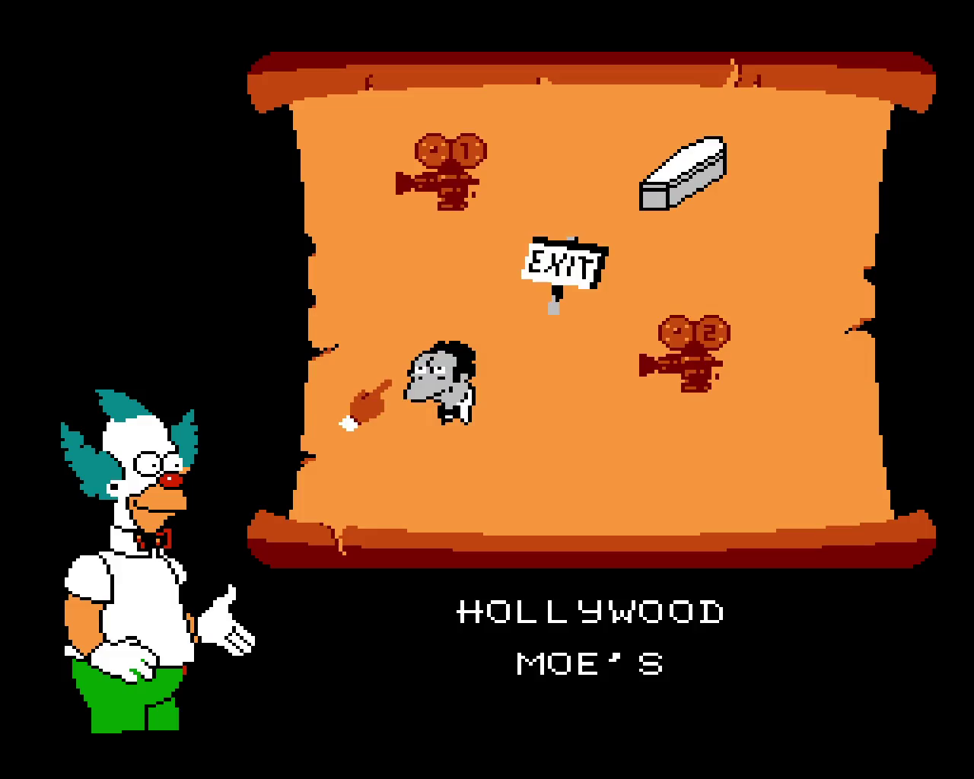
pyautogui.press('Right')
pyautogui.press('Right')
pyautogui.press('Right')
pyautogui.press('Return')
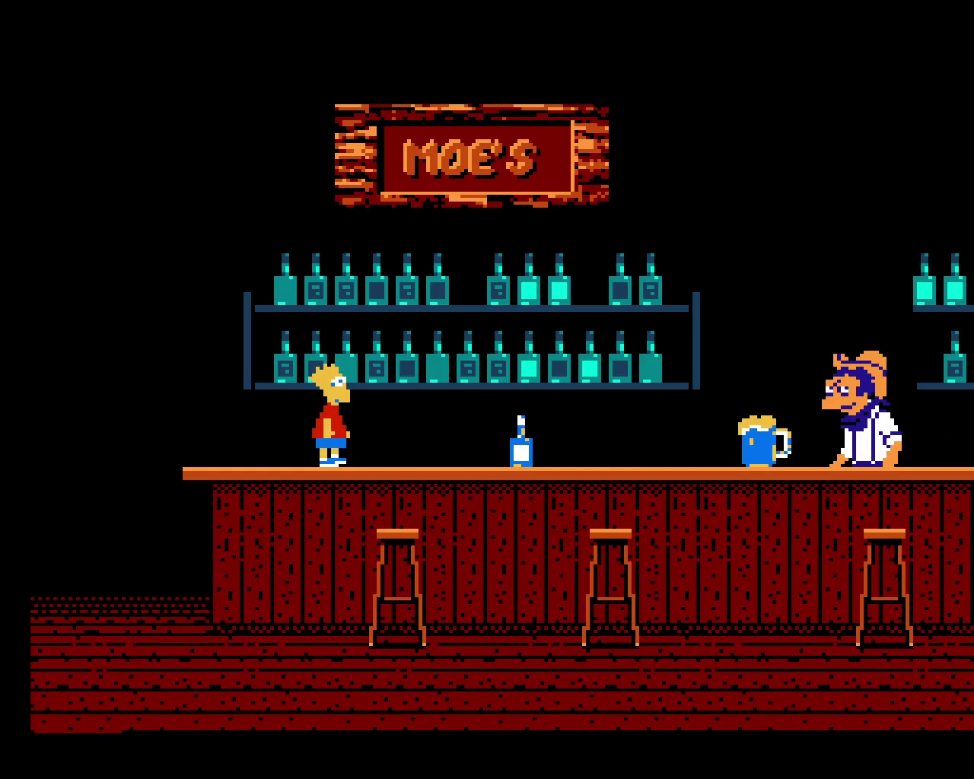
# Jump Bart over the sliding beer mugs and bottles along Moe's counter
pyautogui.press('Up')
pyautogui.press('Up')
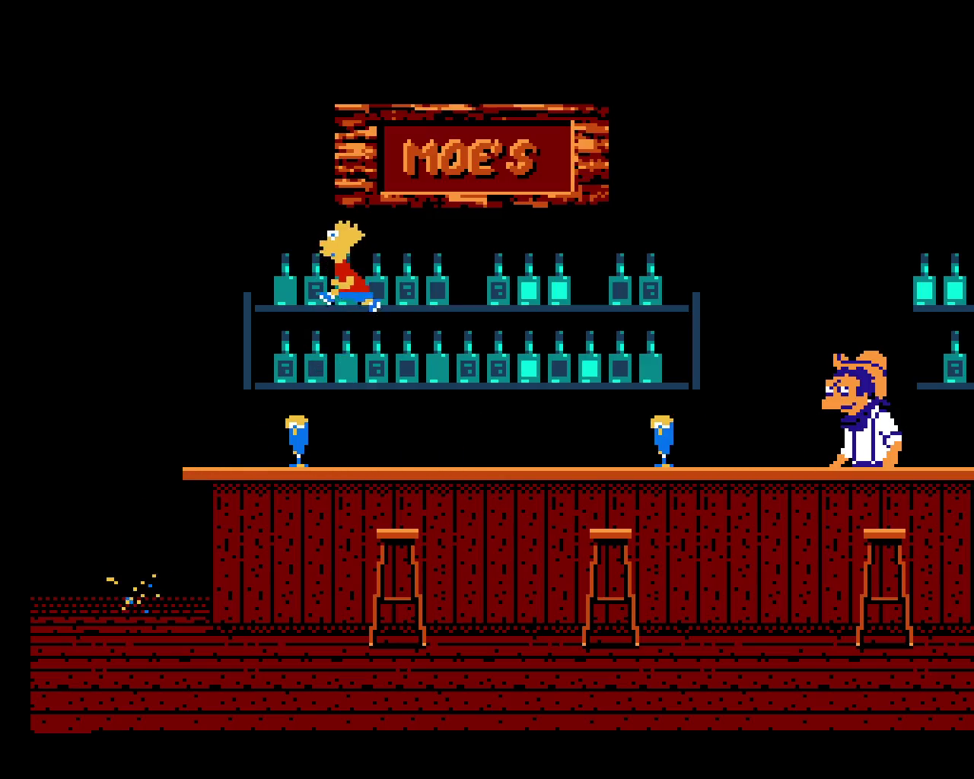
pyautogui.press('Up')
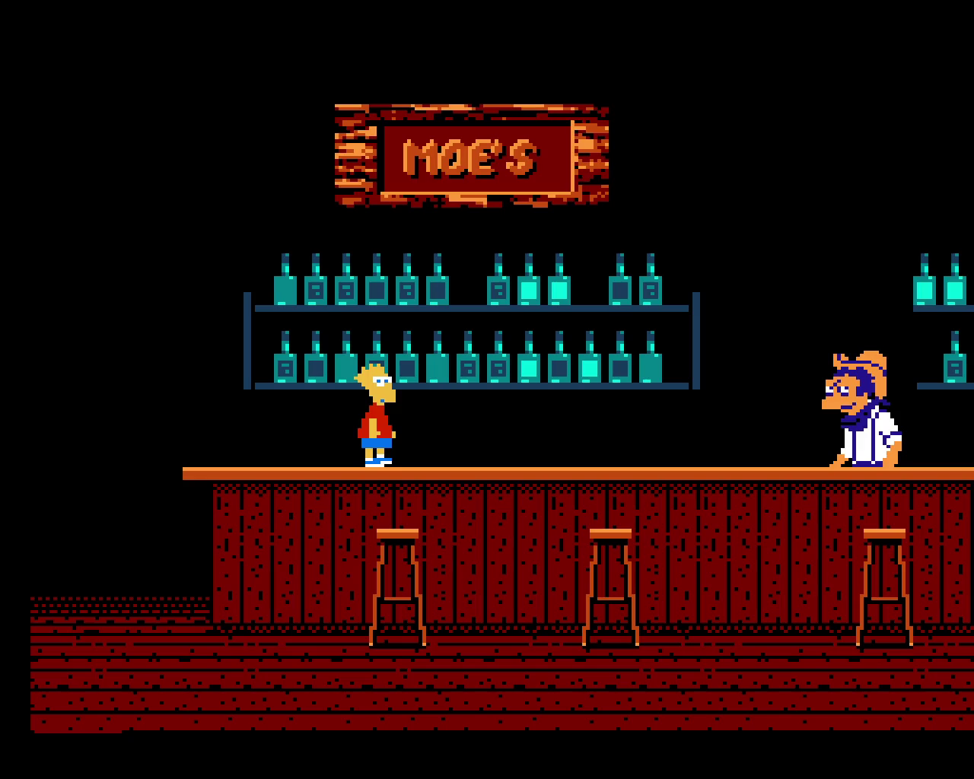
pyautogui.press('Left')
pyautogui.press('Up')
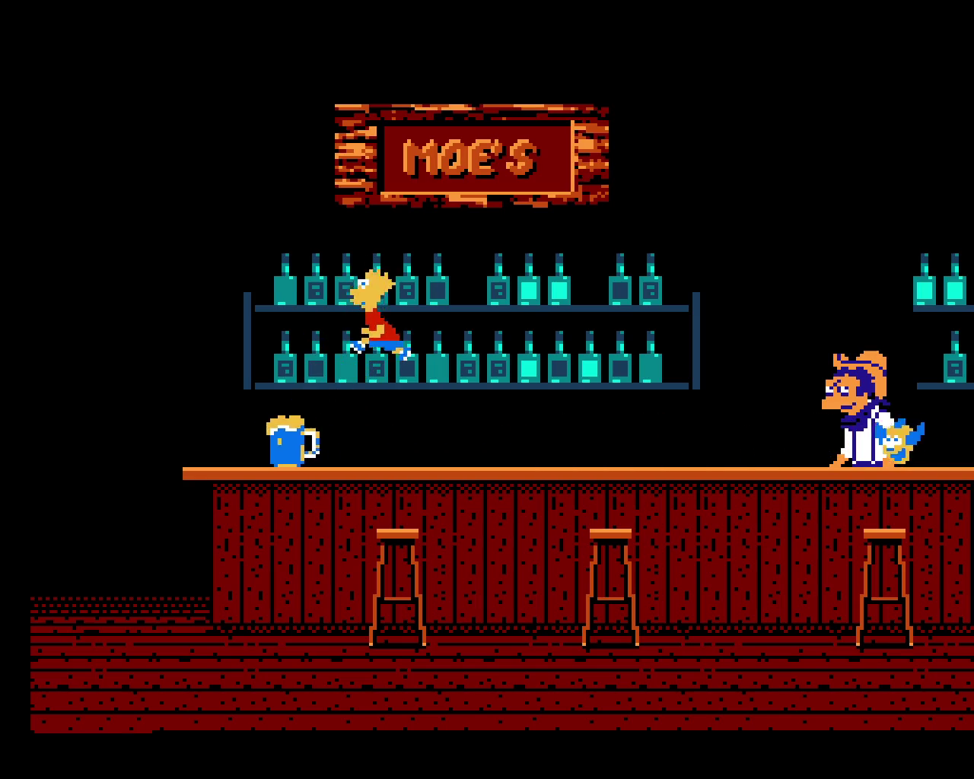
pyautogui.press('Right')
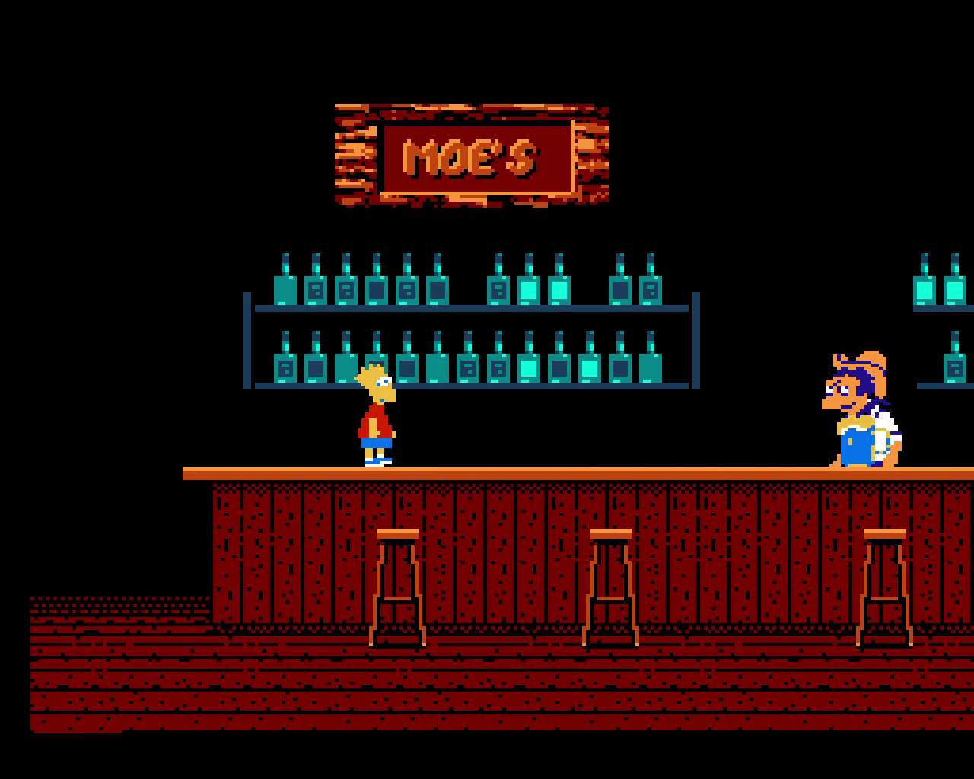
pyautogui.press('Up')
pyautogui.press('Up')
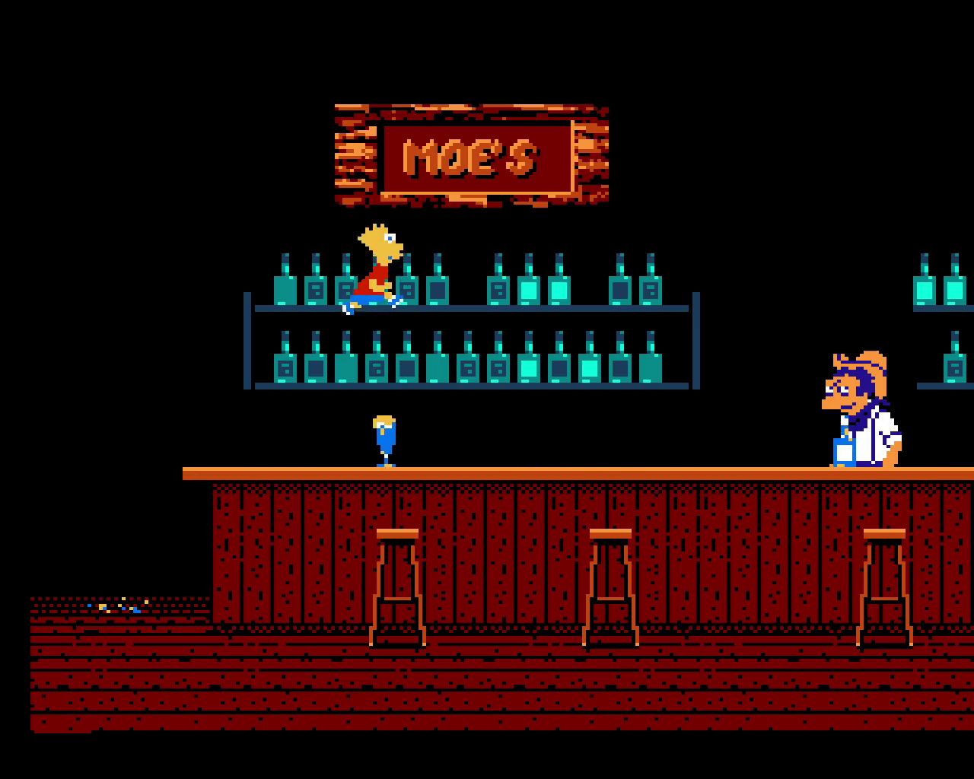
pyautogui.press('Up')
pyautogui.press('Up')
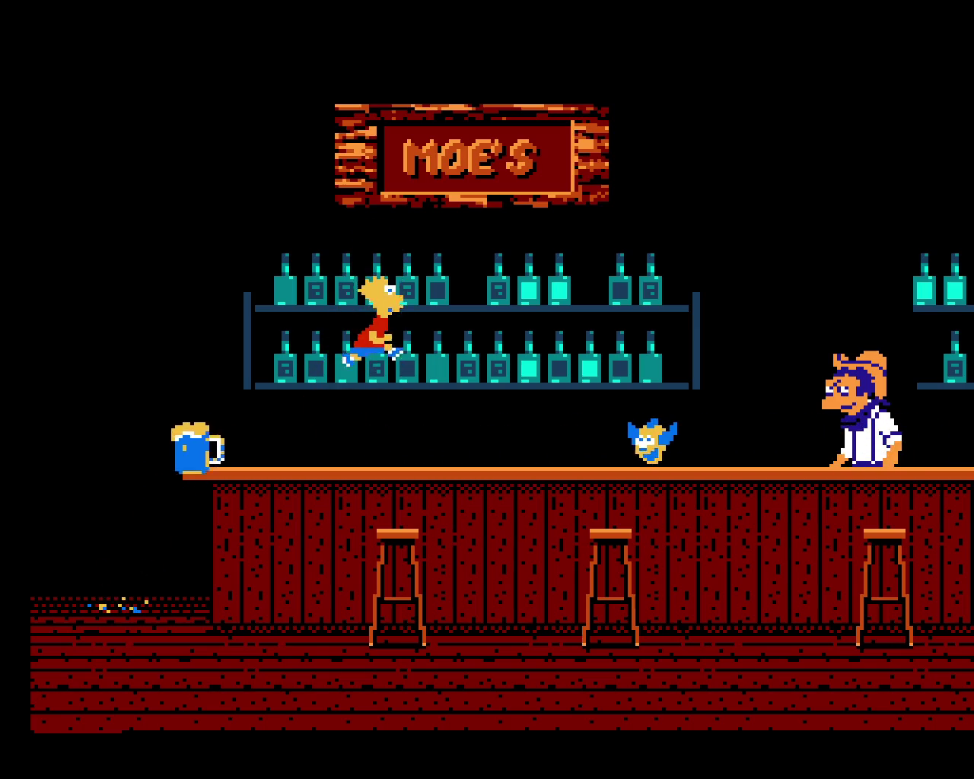
pyautogui.press('Up')
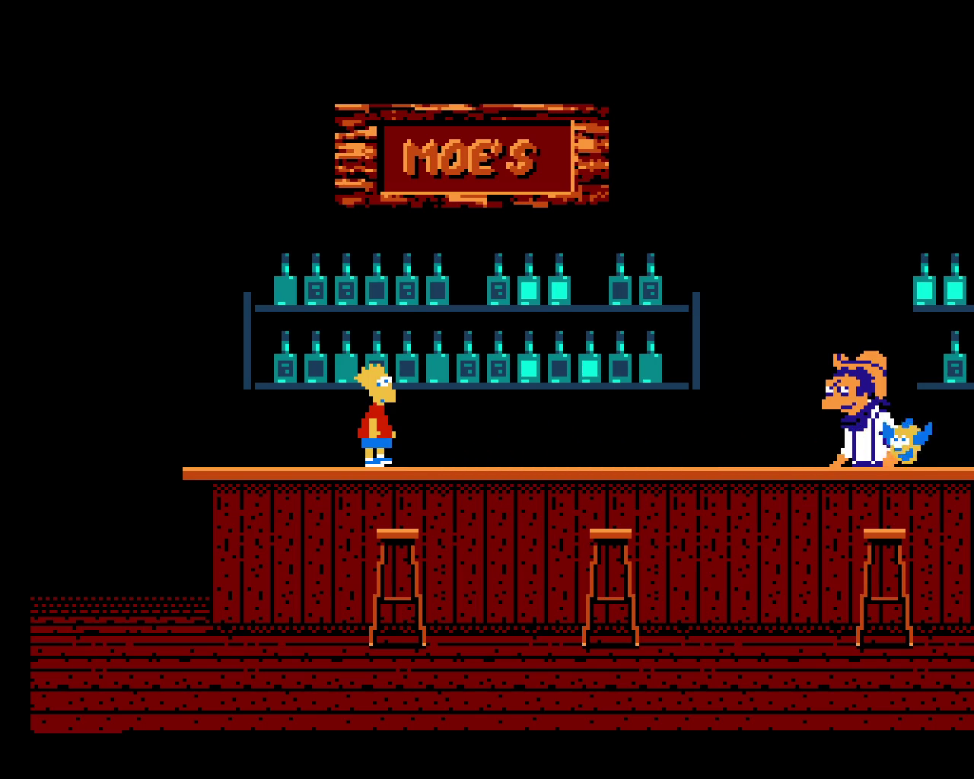
pyautogui.press('x')
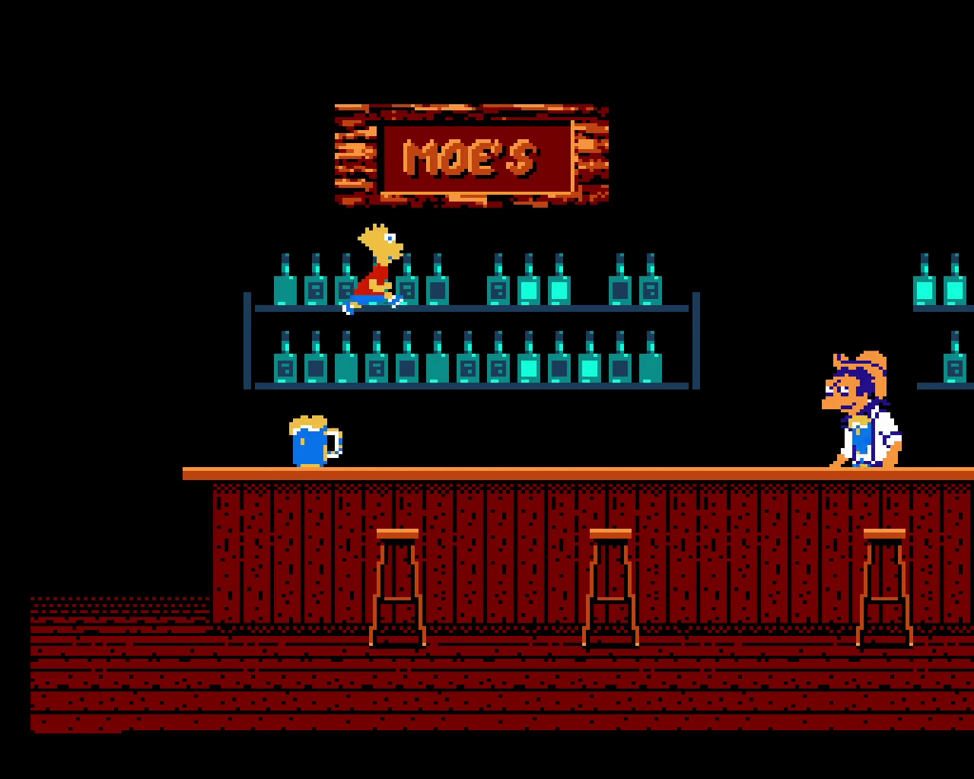
pyautogui.press('x')
pyautogui.press('x')
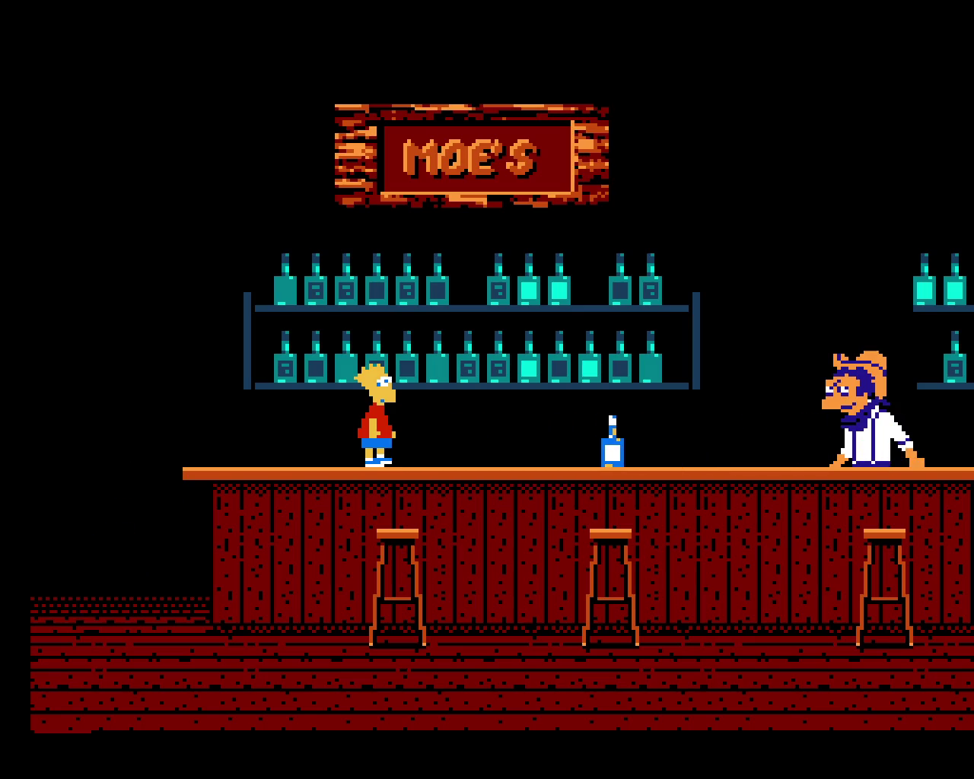
pyautogui.press('x')
pyautogui.press('x')
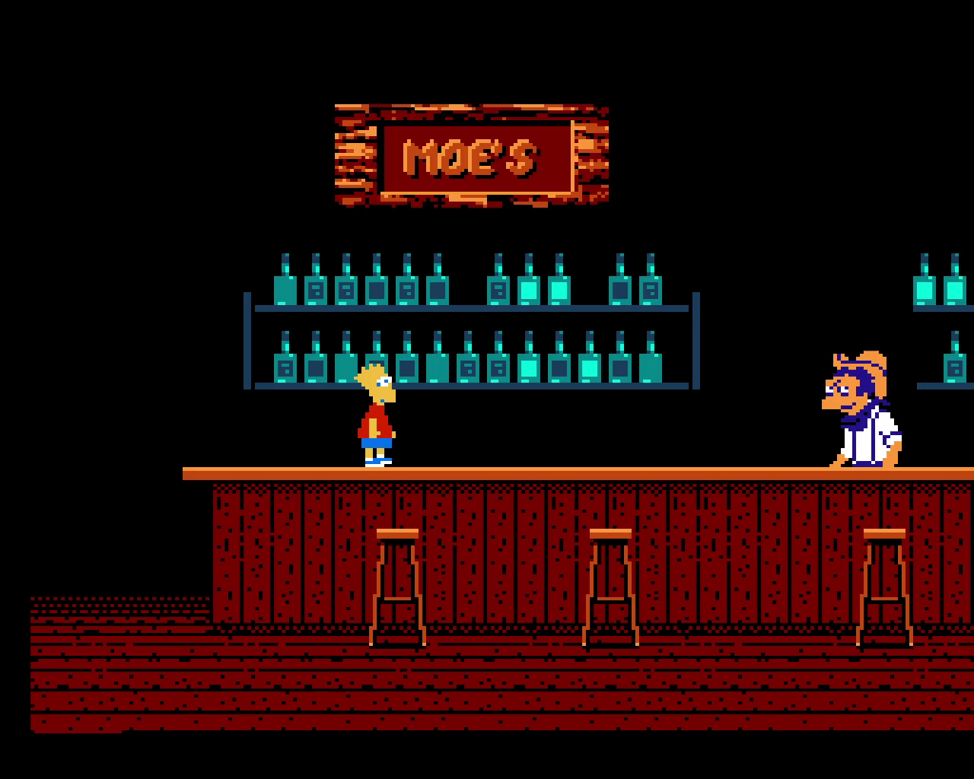
# Keep dodging by hopping Bart between the upper and lower bottle shelves until the round ends
pyautogui.press('Up')
pyautogui.press('Down')
pyautogui.press('Up')
pyautogui.press('Down')
pyautogui.press('Up')
pyautogui.press('Down')
pyautogui.press('Up')
pyautogui.press('Down')
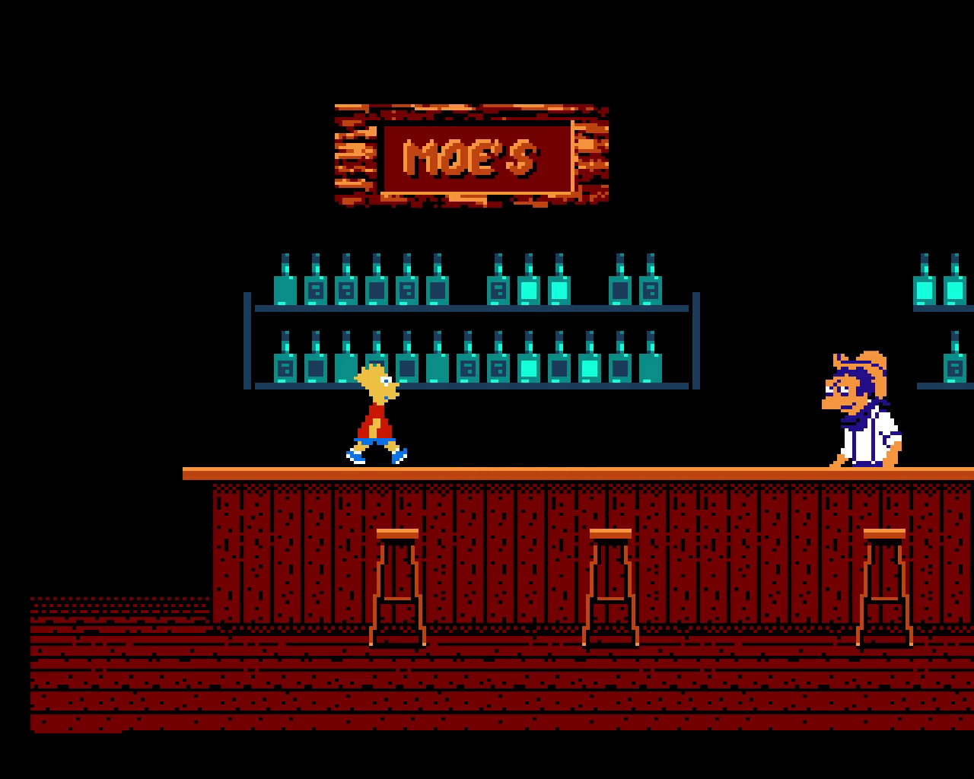
pyautogui.press('Up')
pyautogui.press('Down')
pyautogui.press('Up')
pyautogui.press('Down')
pyautogui.press('Up')
pyautogui.press('Down')
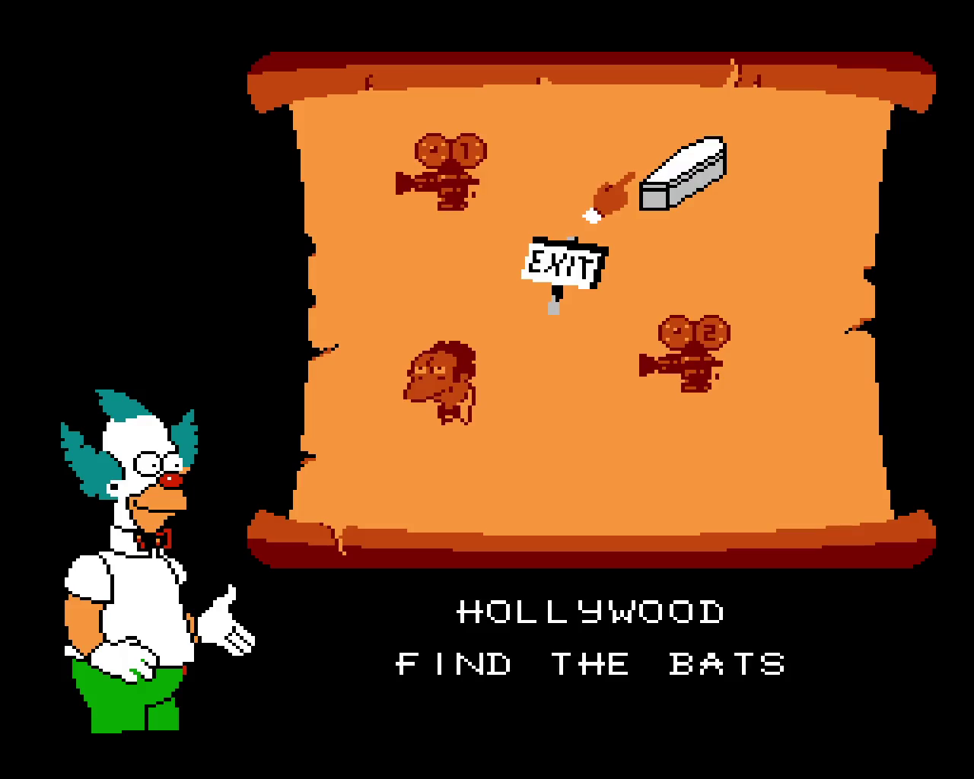
# On Krusty's map, select the coffin and enter the Pick a Coffin bonus room
pyautogui.press('Down')
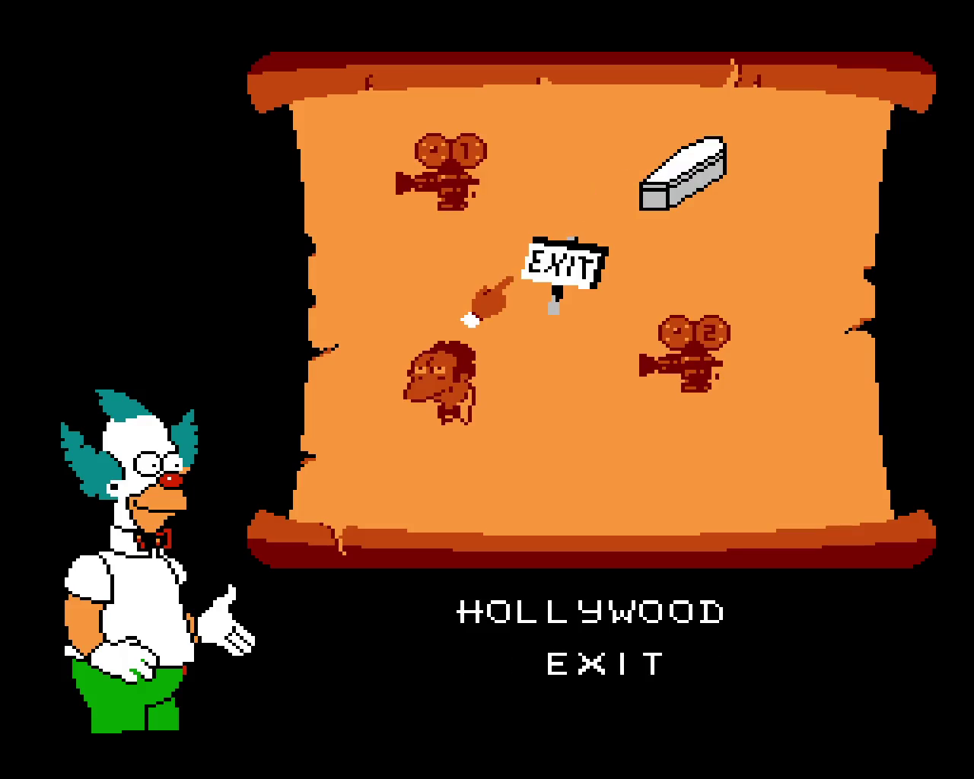
pyautogui.press('Up')
pyautogui.press('Return')
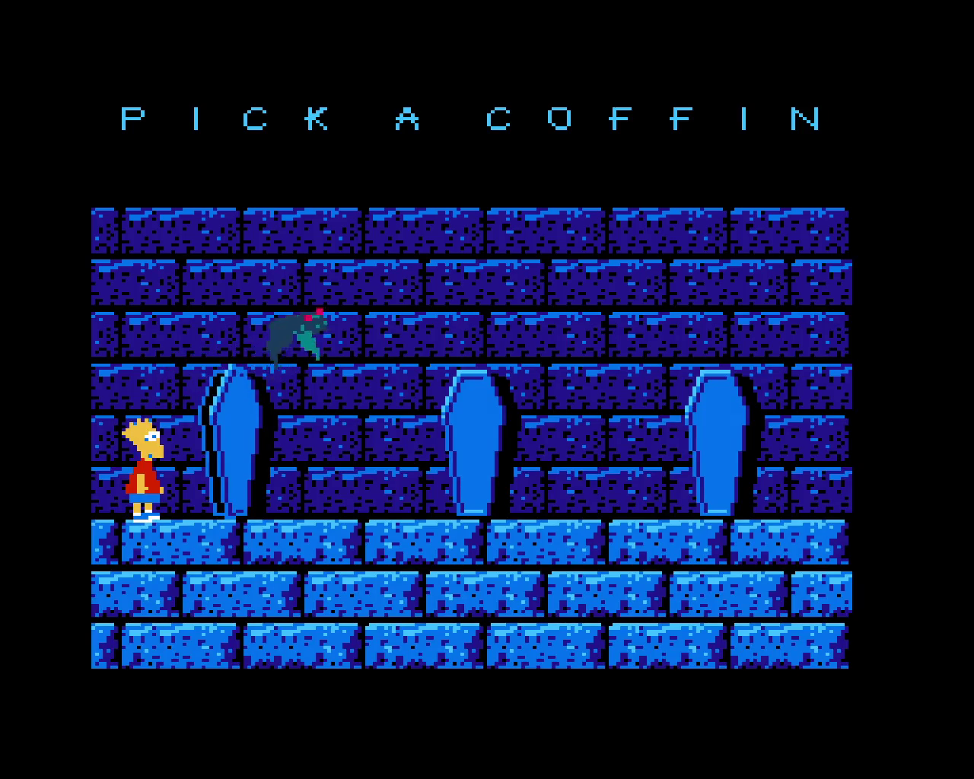
# Walk Bart right past the first and middle coffins and pick the third coffin
pyautogui.press('Right')
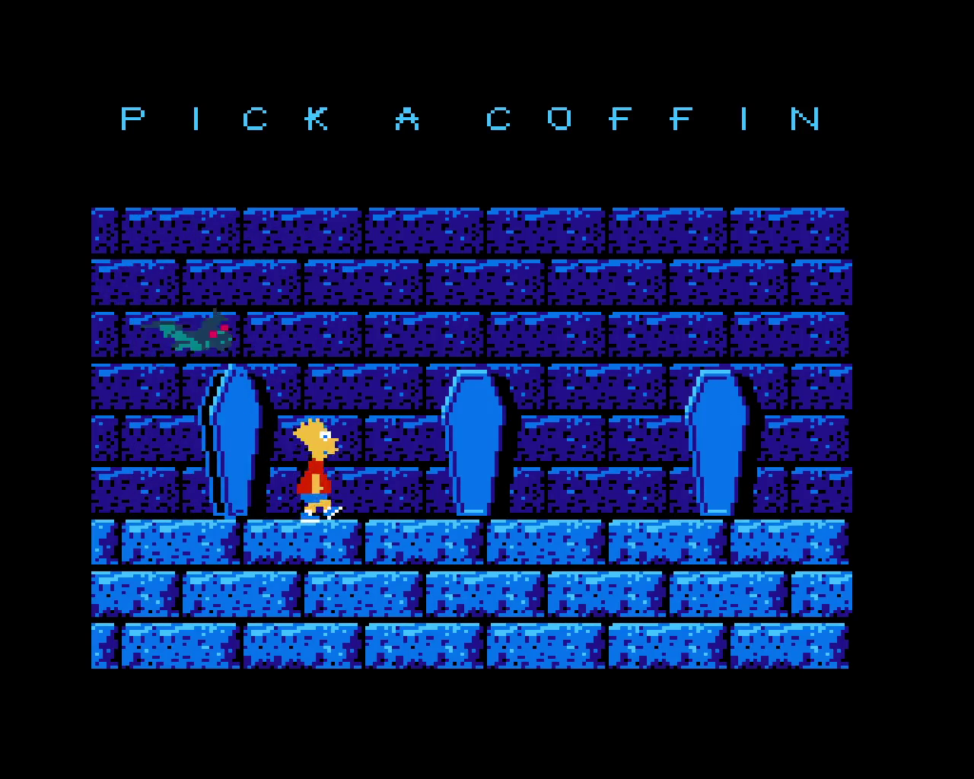
pyautogui.press('Right')
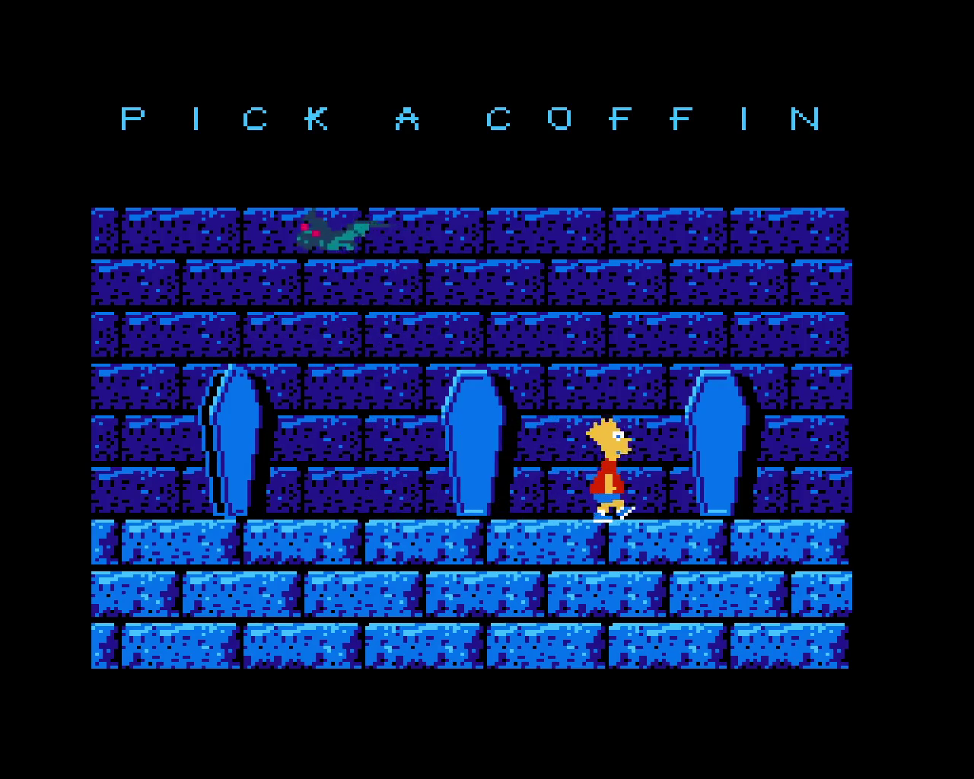
pyautogui.press('x')
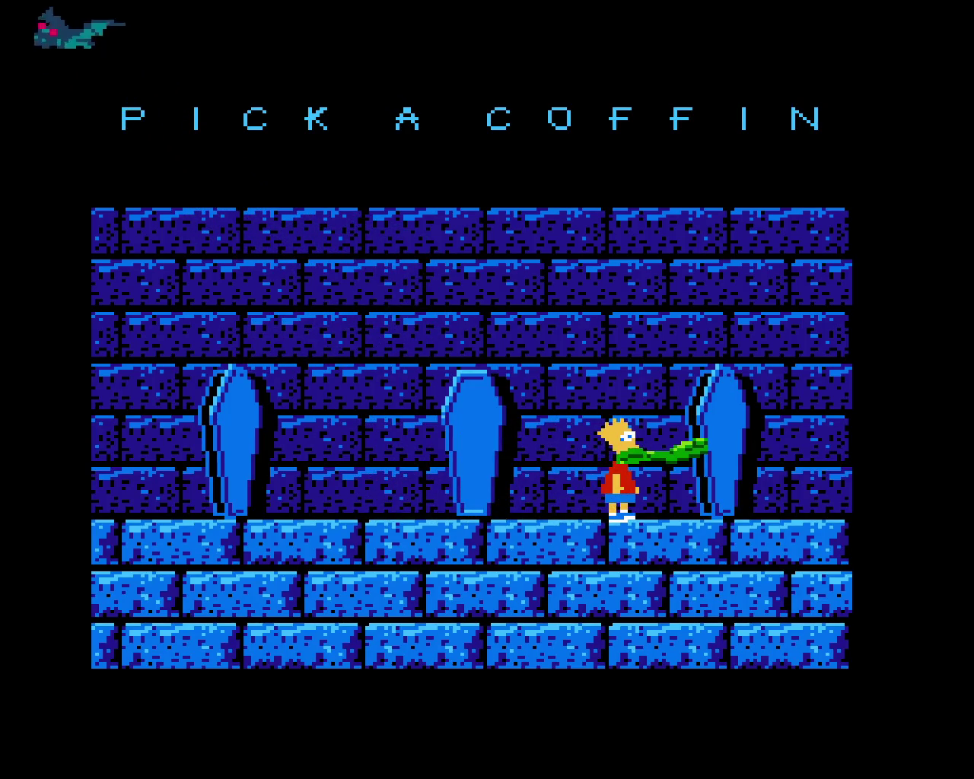
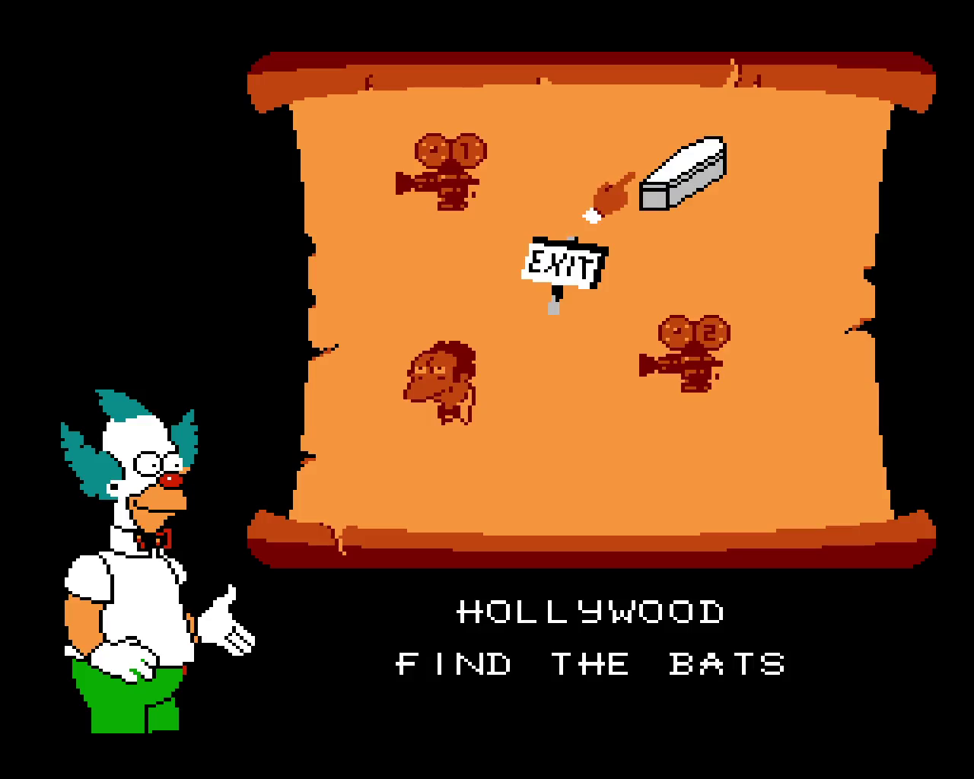
# Enter the Pick a Coffin room, reload the save state, and walk Bart right to the third coffin
pyautogui.press('F5')
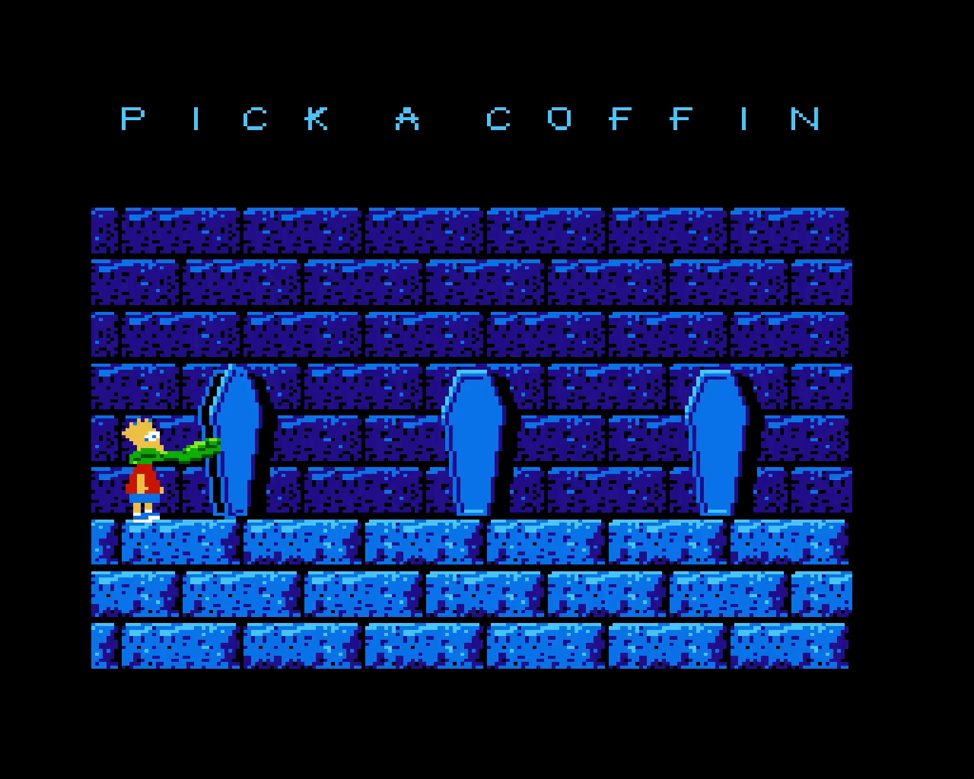
pyautogui.press('F7')
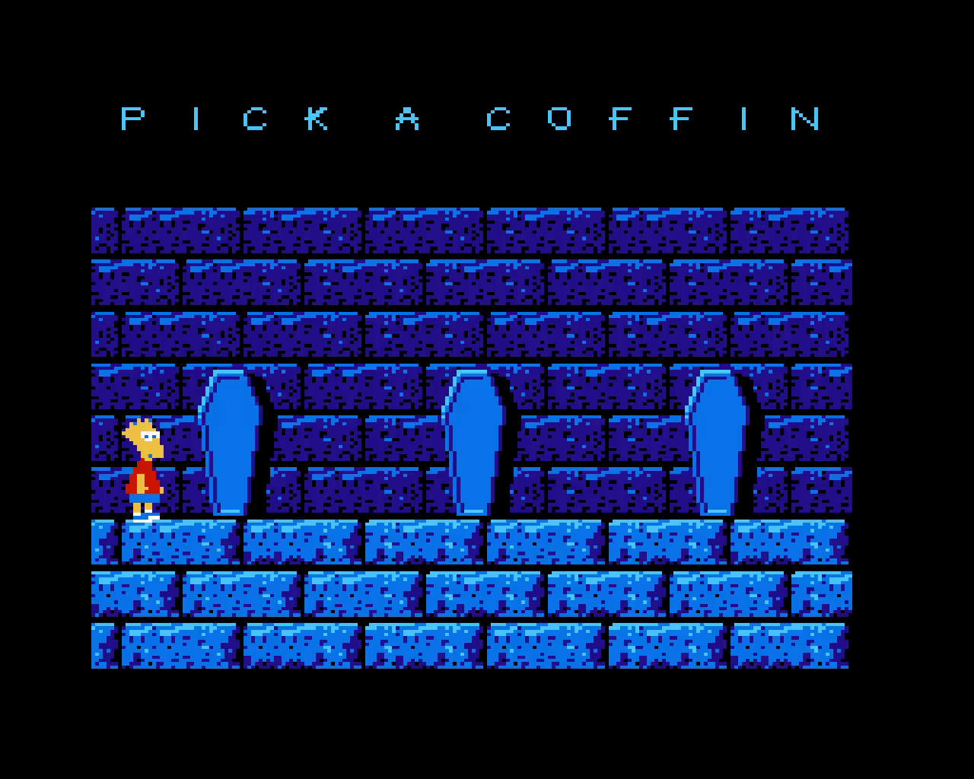
pyautogui.press('Right')
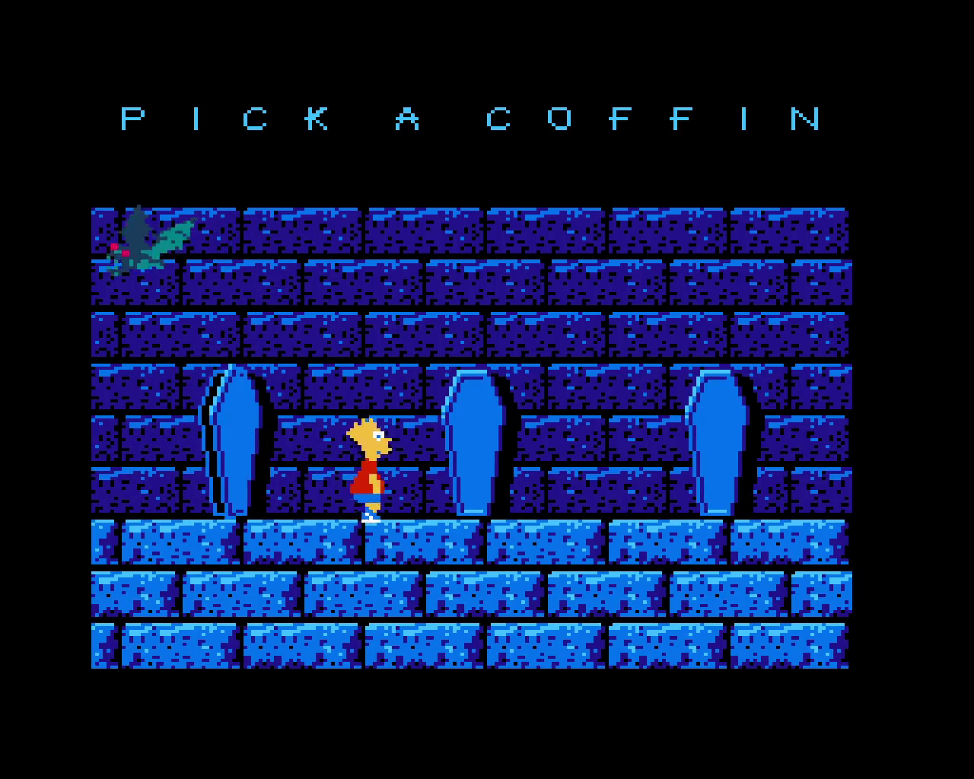
pyautogui.press('Right')
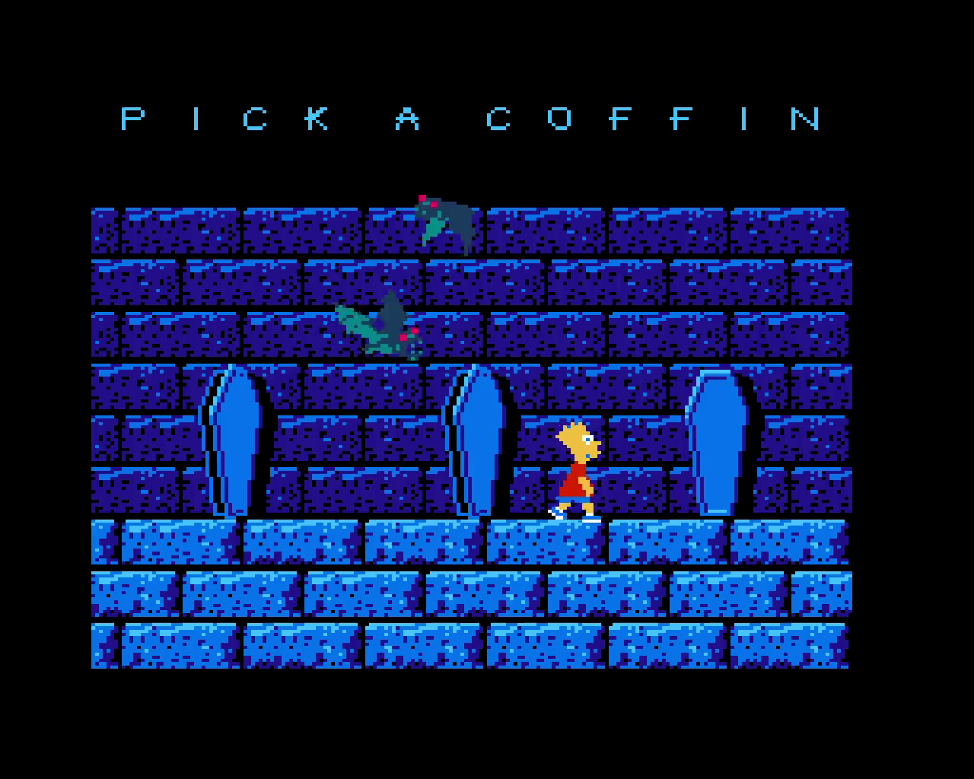
# Jump, walk Bart back left to the first coffin, and leave for the Hollywood map
pyautogui.press('Up')
pyautogui.press('Left')
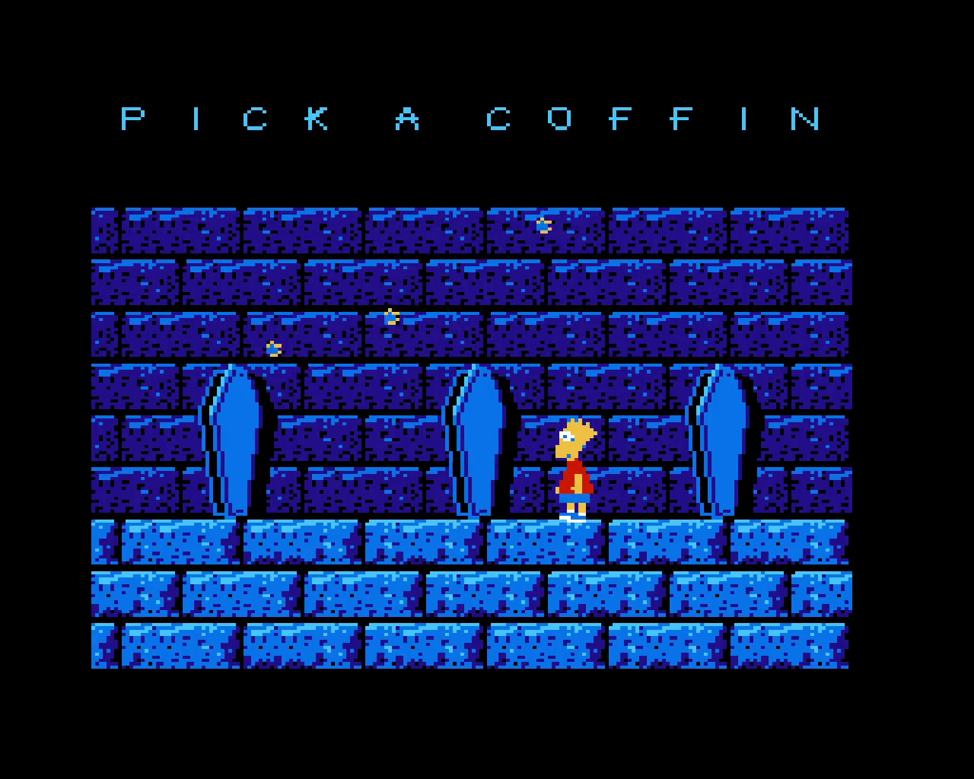
pyautogui.press('Left')
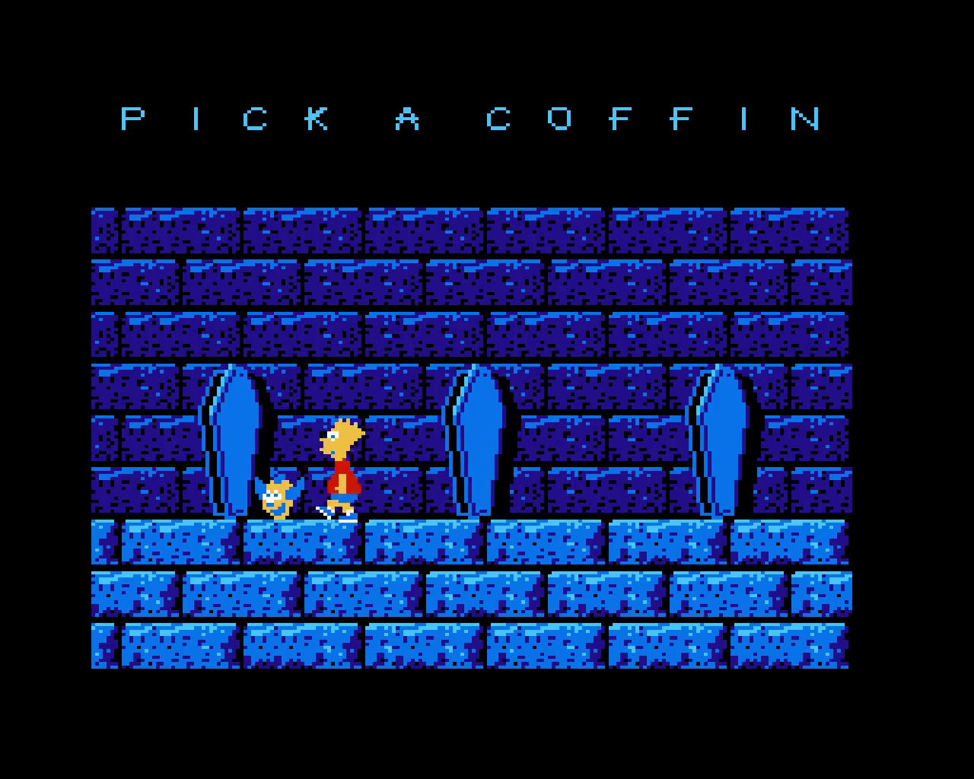
pyautogui.press('Left')
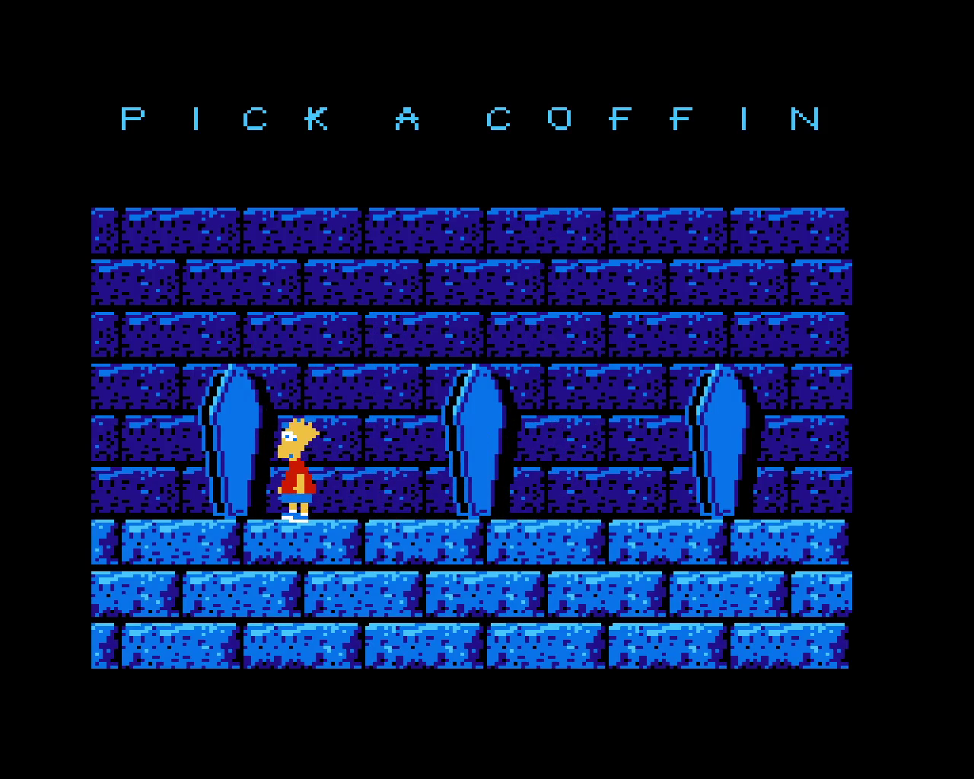
pyautogui.press('Up')
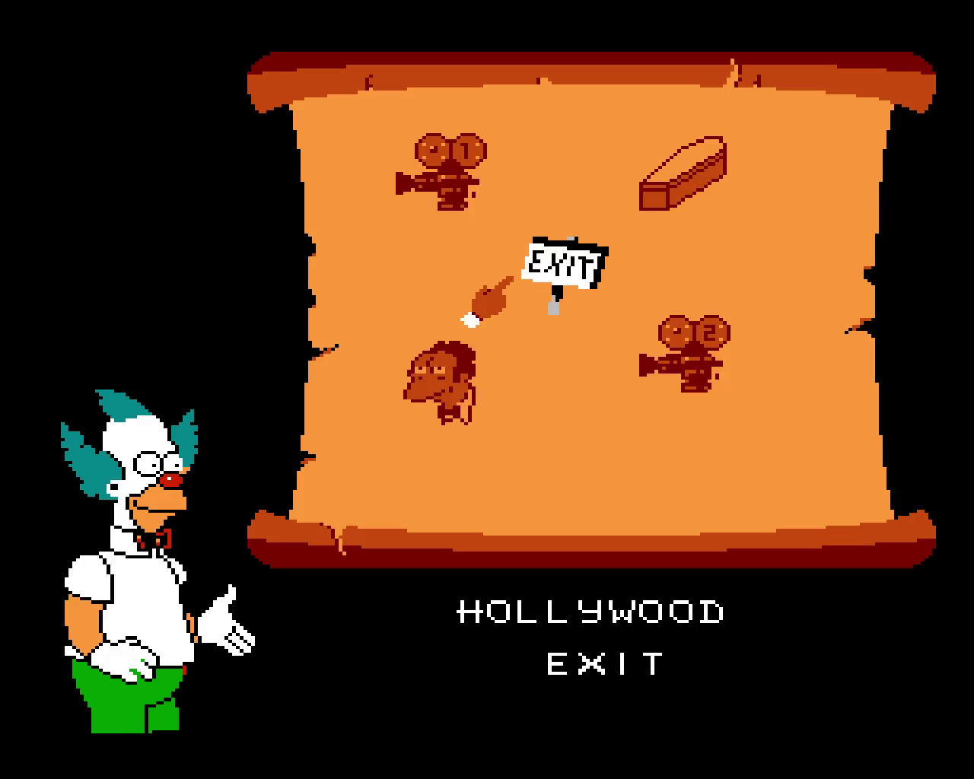
# Save state, start the film-set level, and run Bart right toward the camera
pyautogui.press('F5')
pyautogui.press('Return')
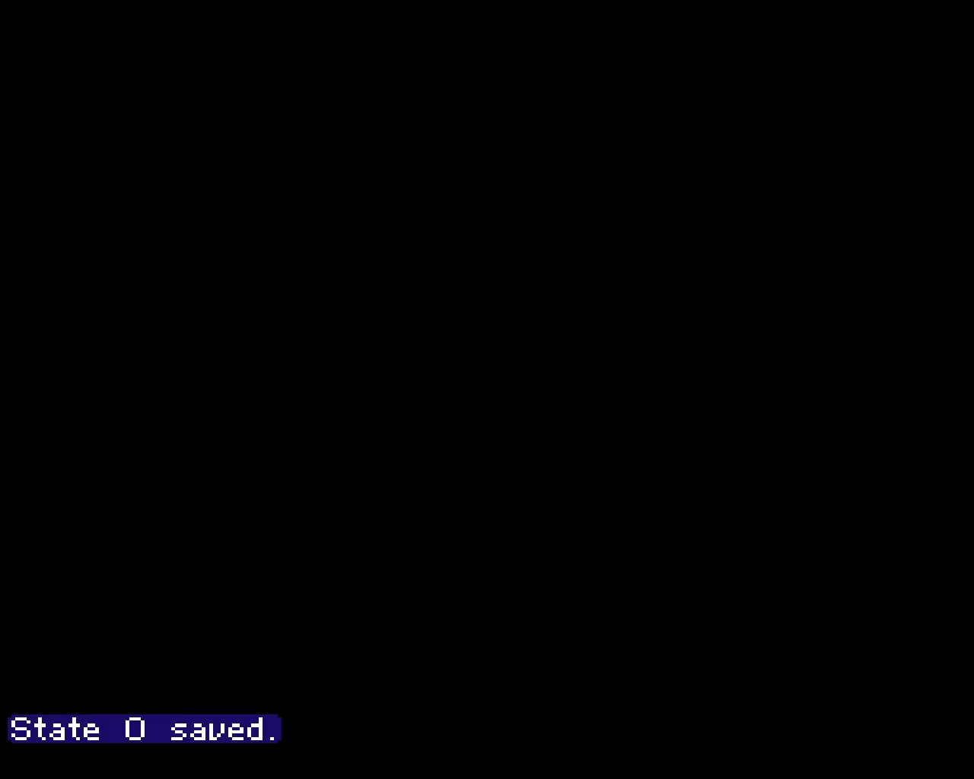
pyautogui.press('Right')
pyautogui.press('f')
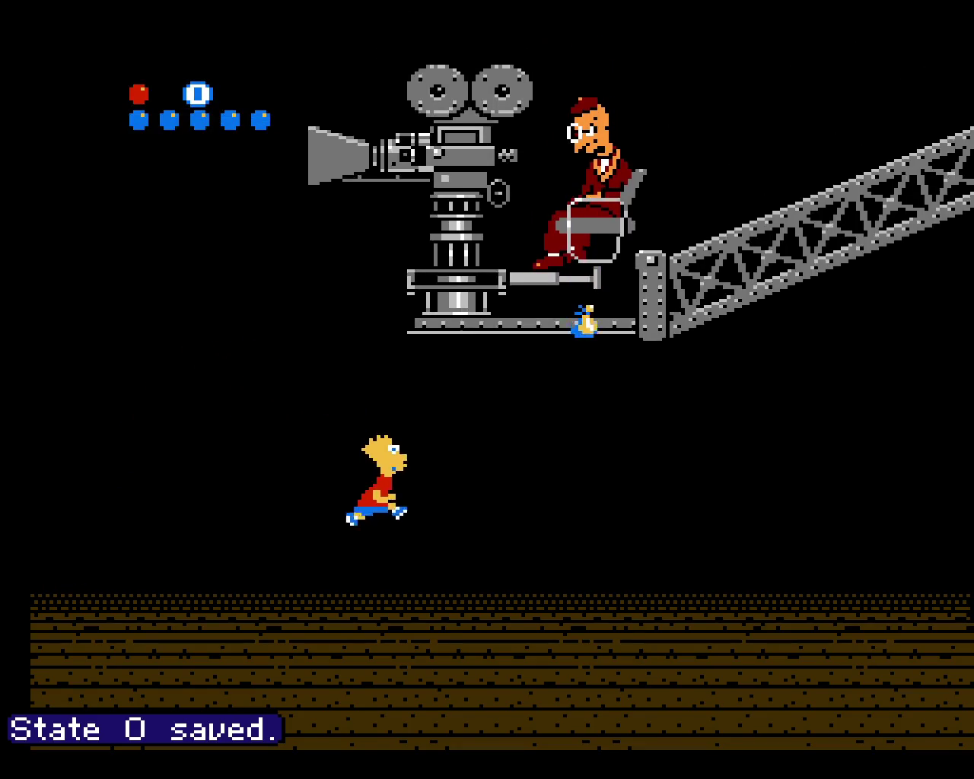
# Jump at the camera and throw red balls at the rig while dodging
pyautogui.press('Left')
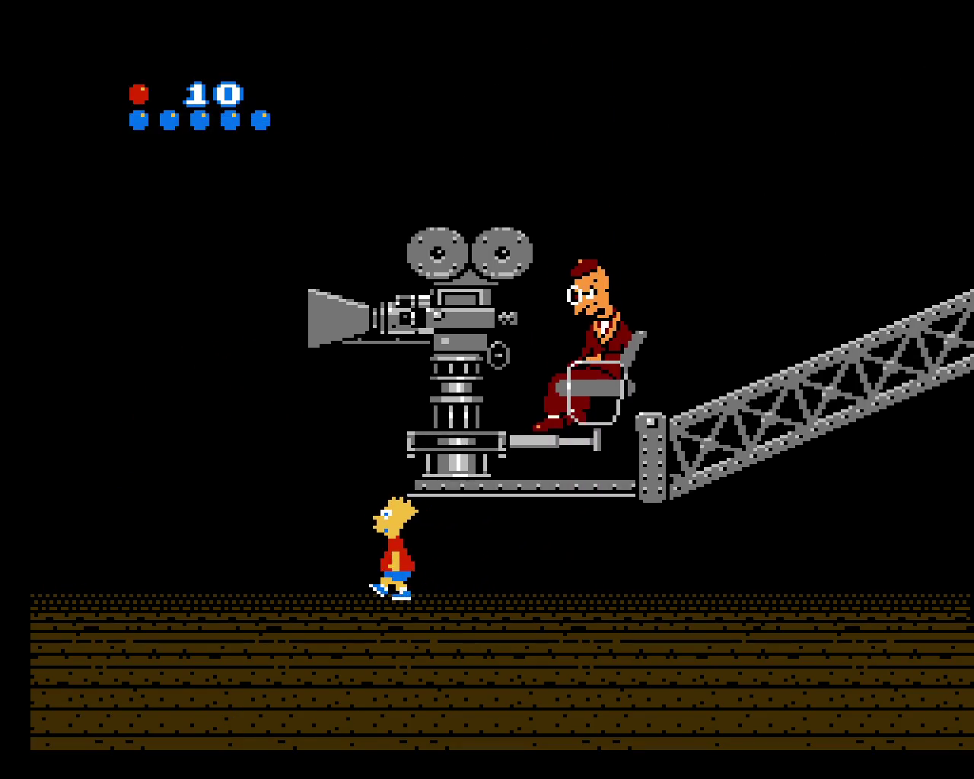
pyautogui.press('f')
pyautogui.press('f')
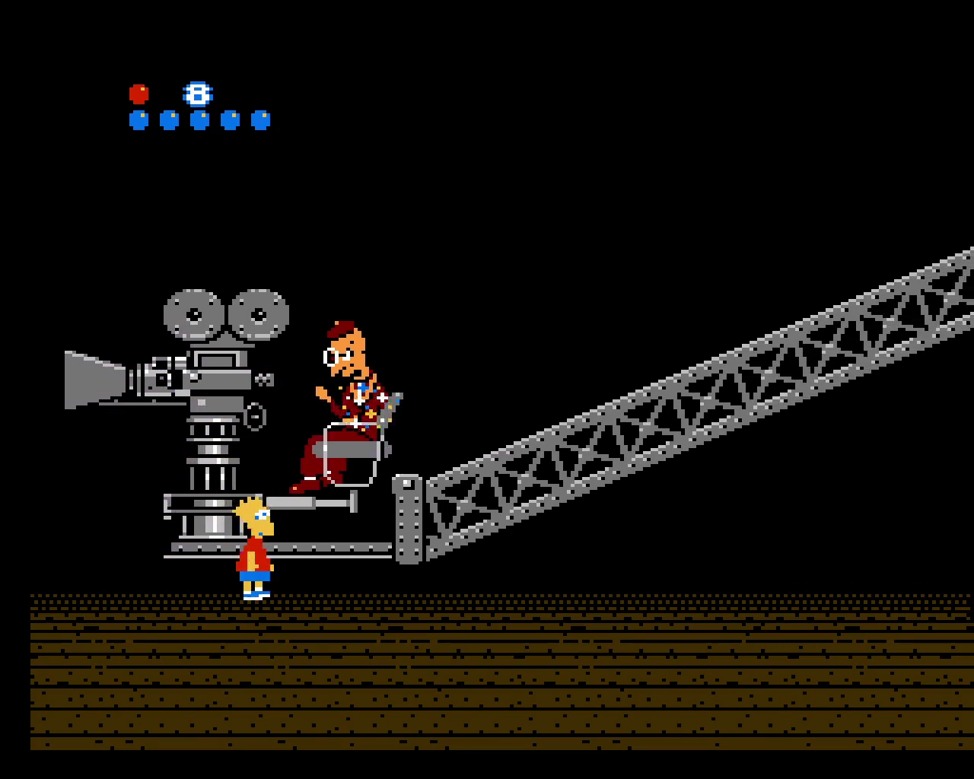
pyautogui.press('f')
pyautogui.press('Left')
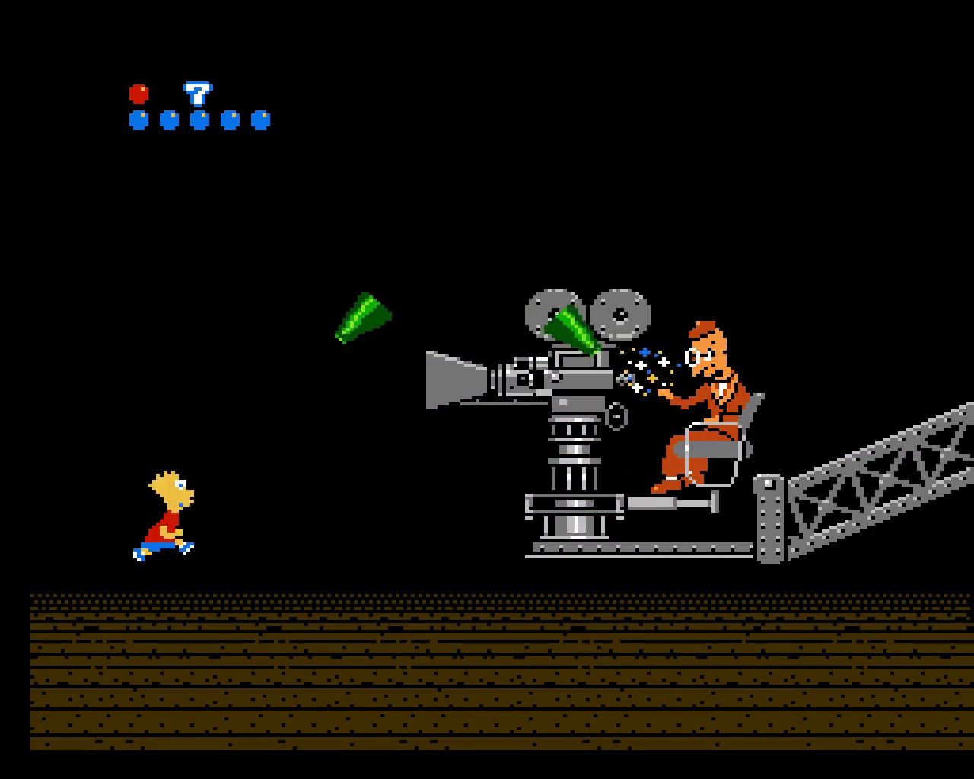
pyautogui.press('f')
pyautogui.press('f')
pyautogui.press('Left')
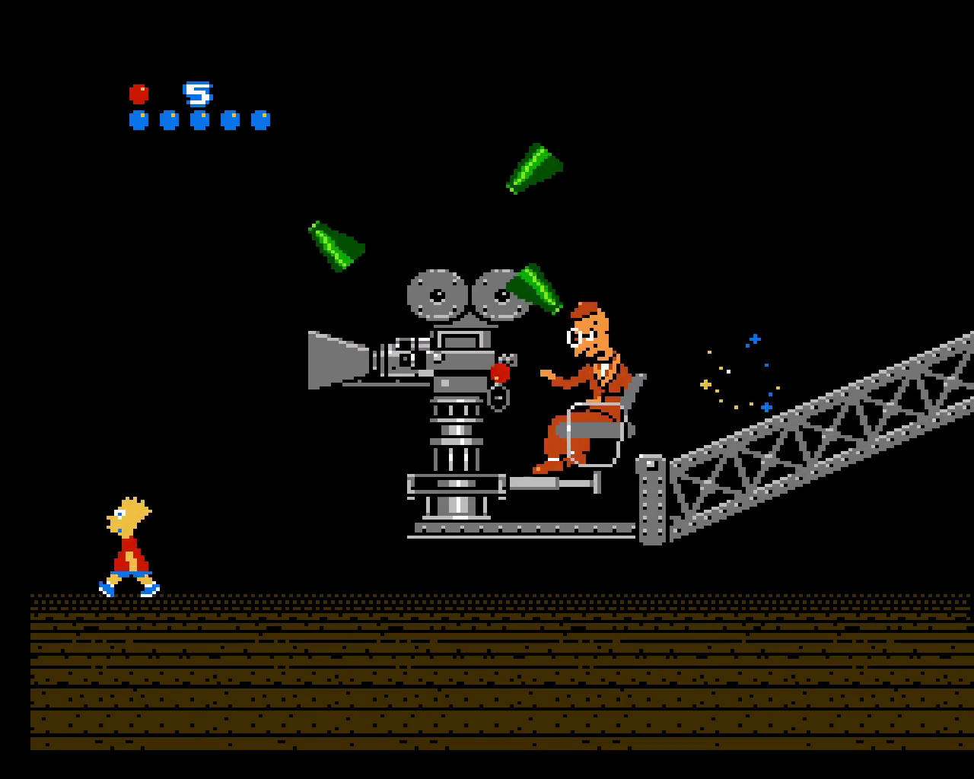
pyautogui.press('f')
pyautogui.press('Right')
pyautogui.press('f')
# Dodge the green cones, jump onto the rig, hit the director, and catch the refill item
pyautogui.press('Left')
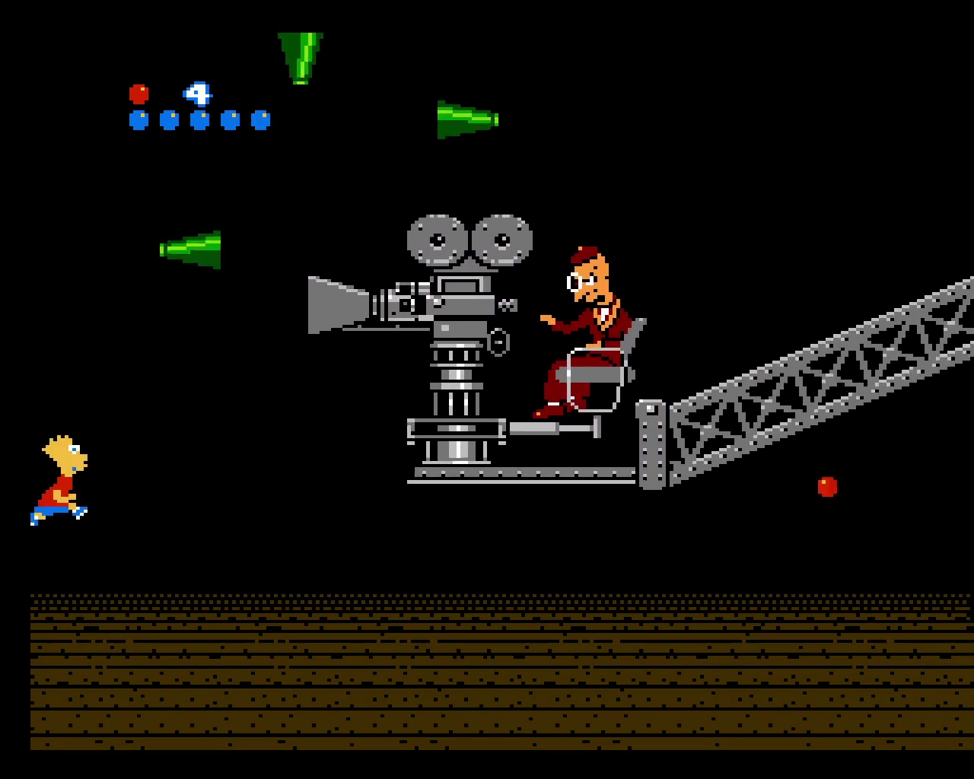
pyautogui.press('Right')
pyautogui.press('Right')
pyautogui.press('f')
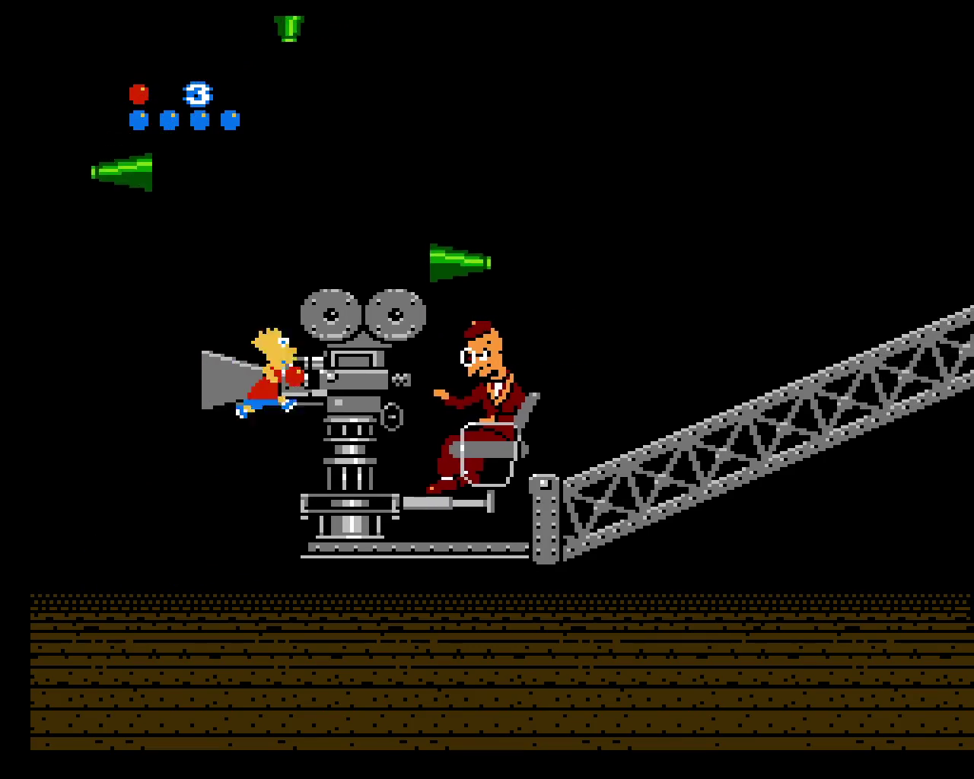
pyautogui.press('Left')
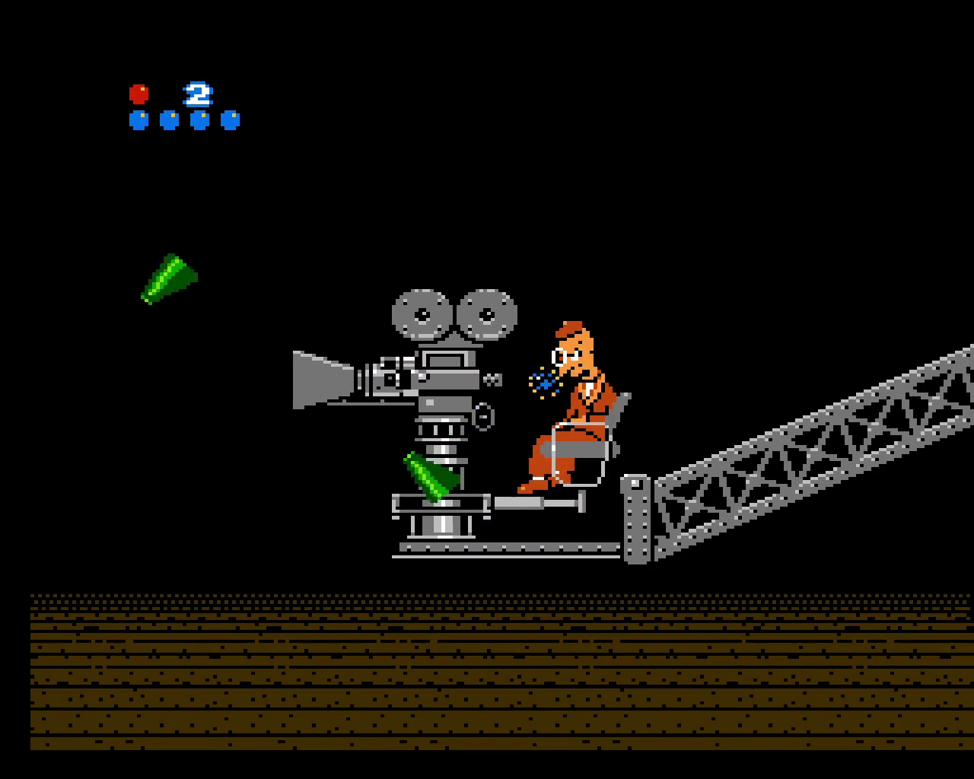
pyautogui.press('f')
pyautogui.press('Right')
pyautogui.press('f')
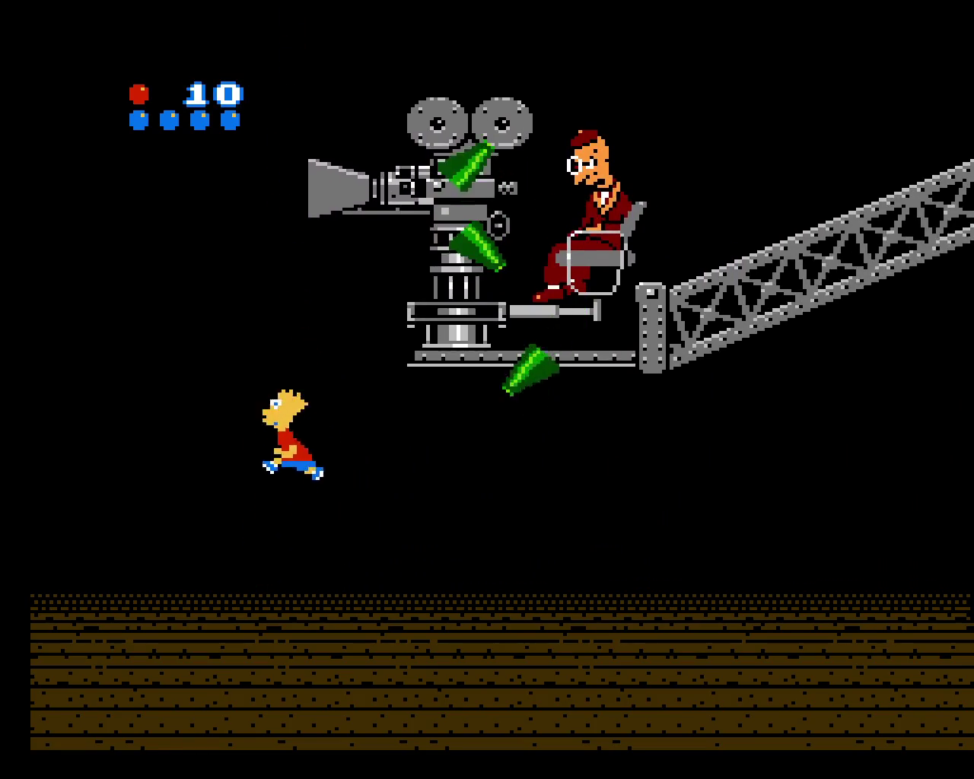
pyautogui.press('Left')
pyautogui.press('f')
# Land on the camera rig, throw balls at the director, and leap back onto the moving rig
pyautogui.press('Right')
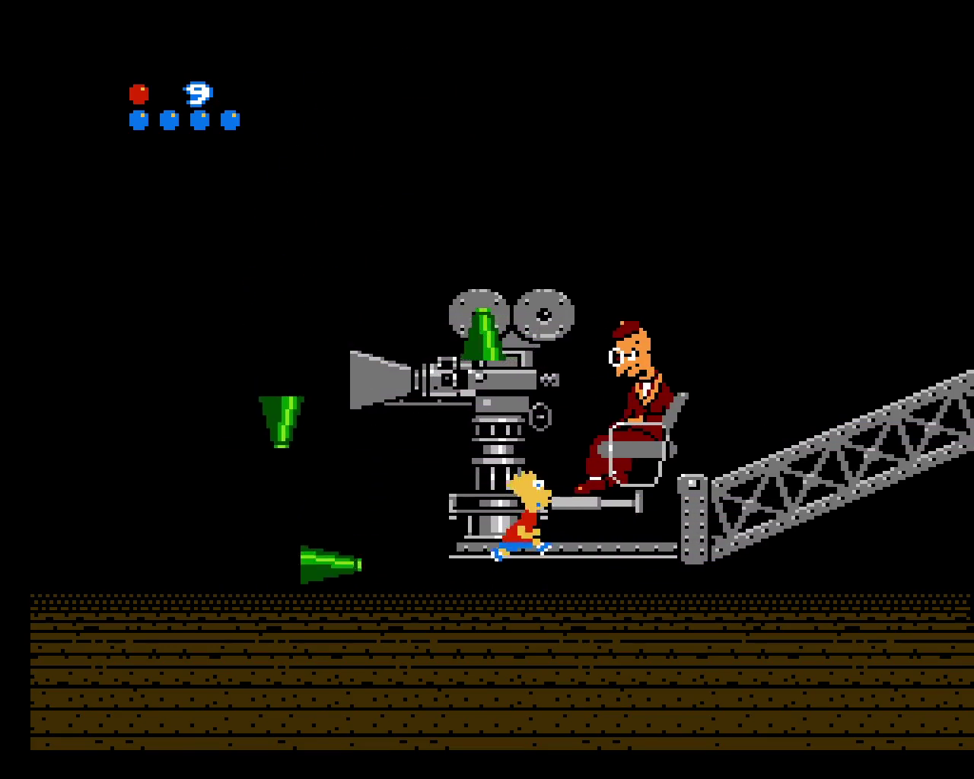
pyautogui.press('f')
pyautogui.press('Right')
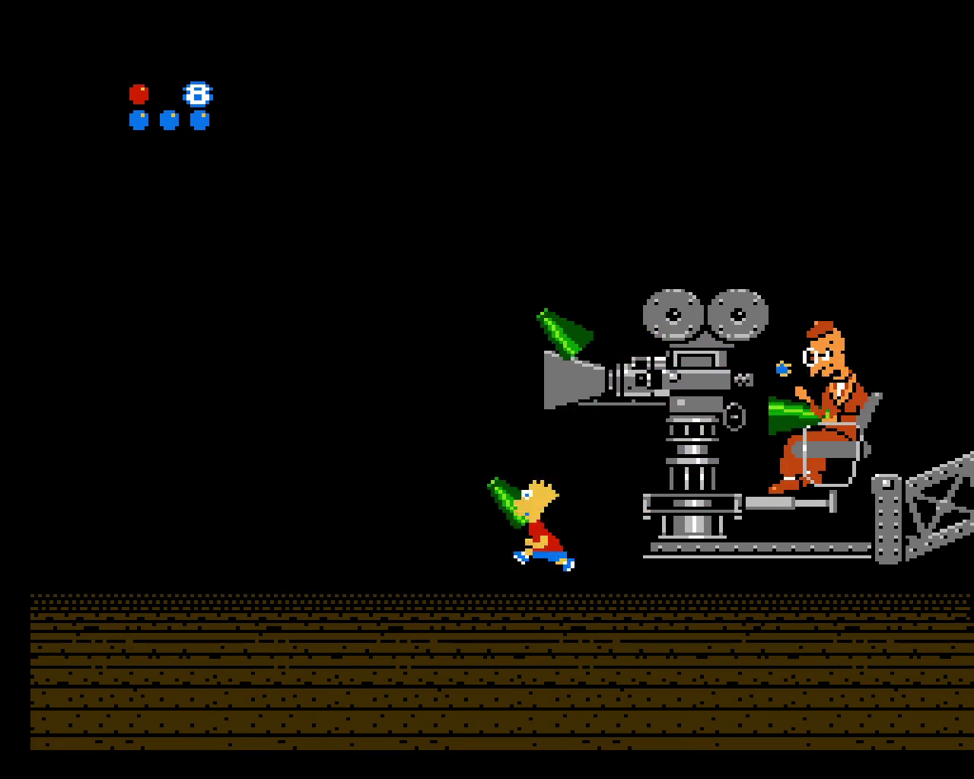
pyautogui.press('f')
pyautogui.press('f')
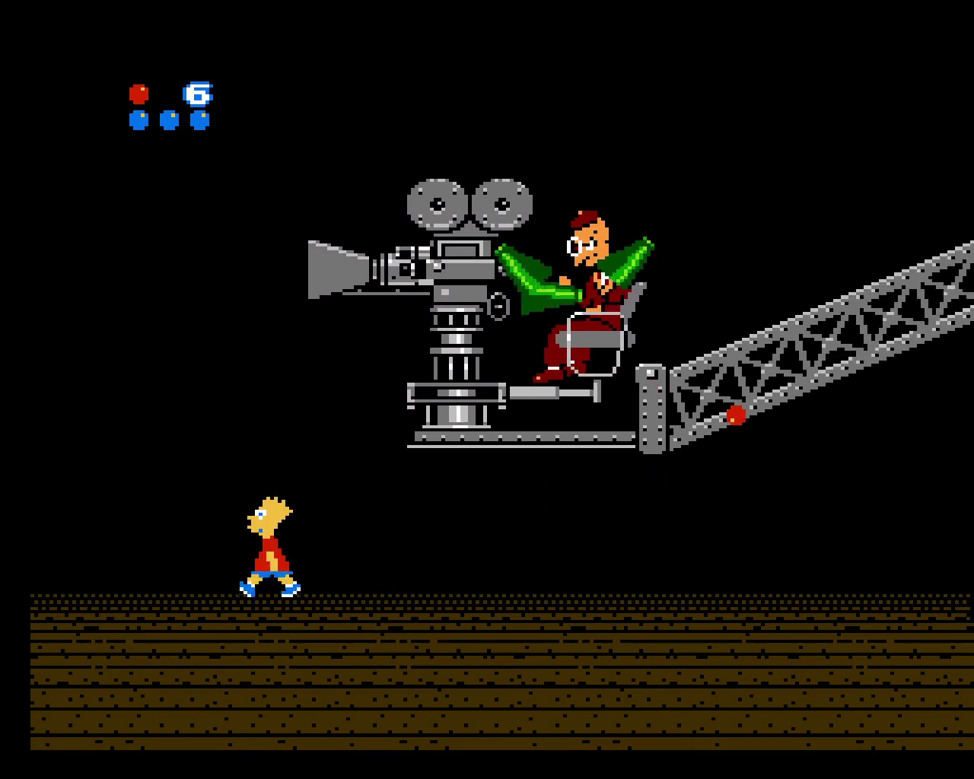
pyautogui.press('f')
pyautogui.press('Left')
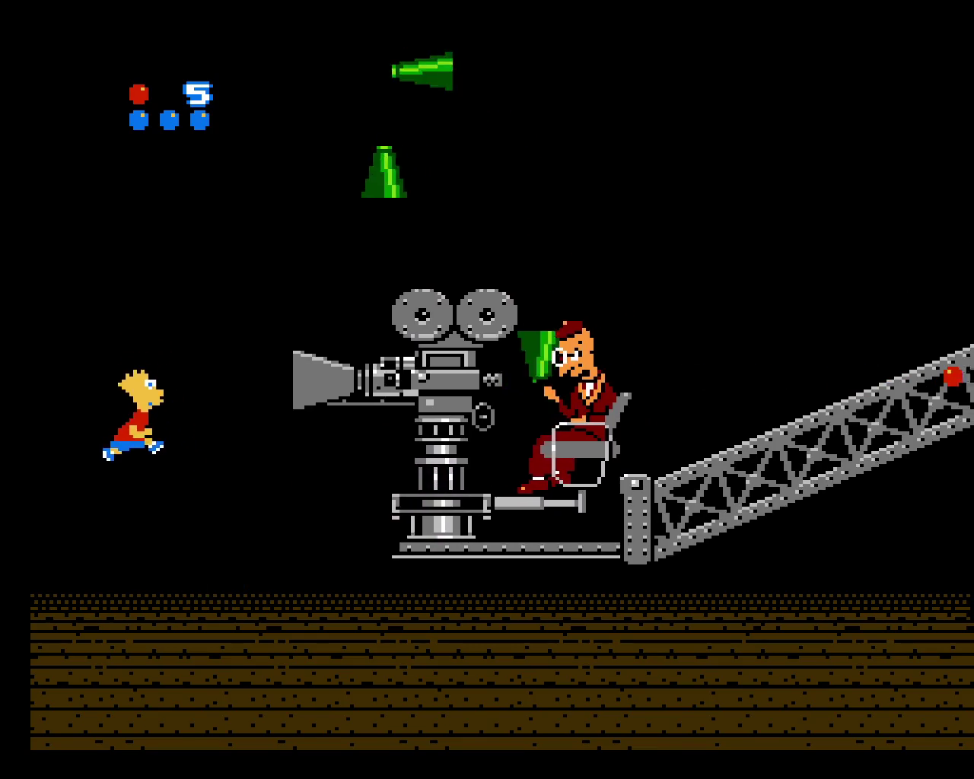
pyautogui.press('f')
pyautogui.press('Right')
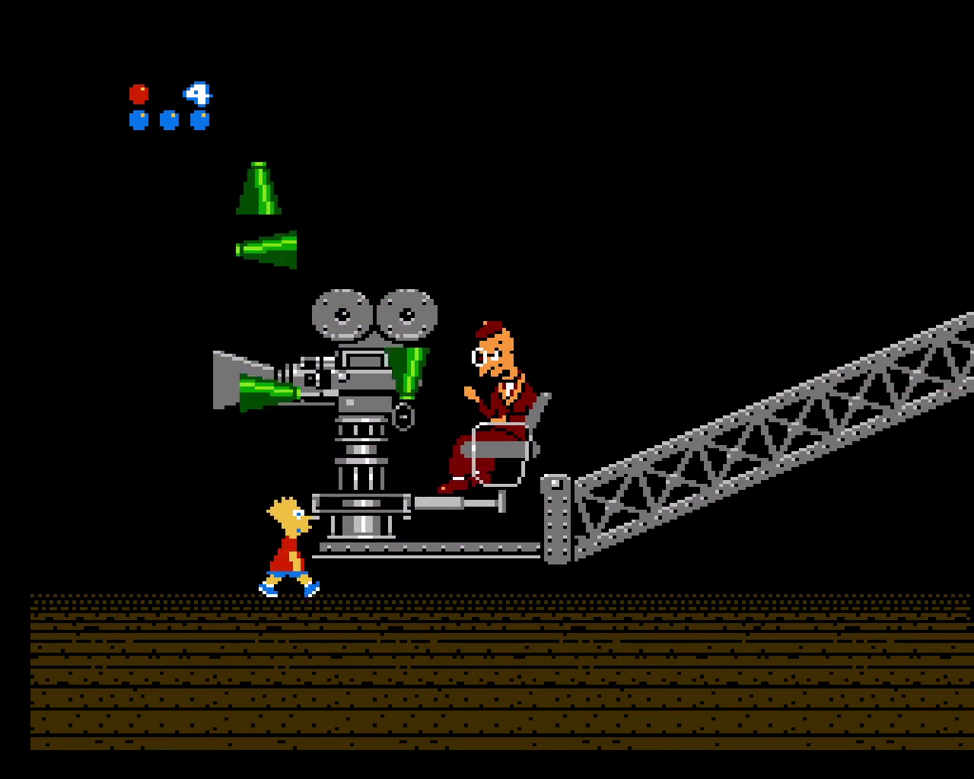
pyautogui.press('f')
# Throw balls while running, hit the director, catch the item, and jump back to attack
pyautogui.press('Left')
pyautogui.press('f')
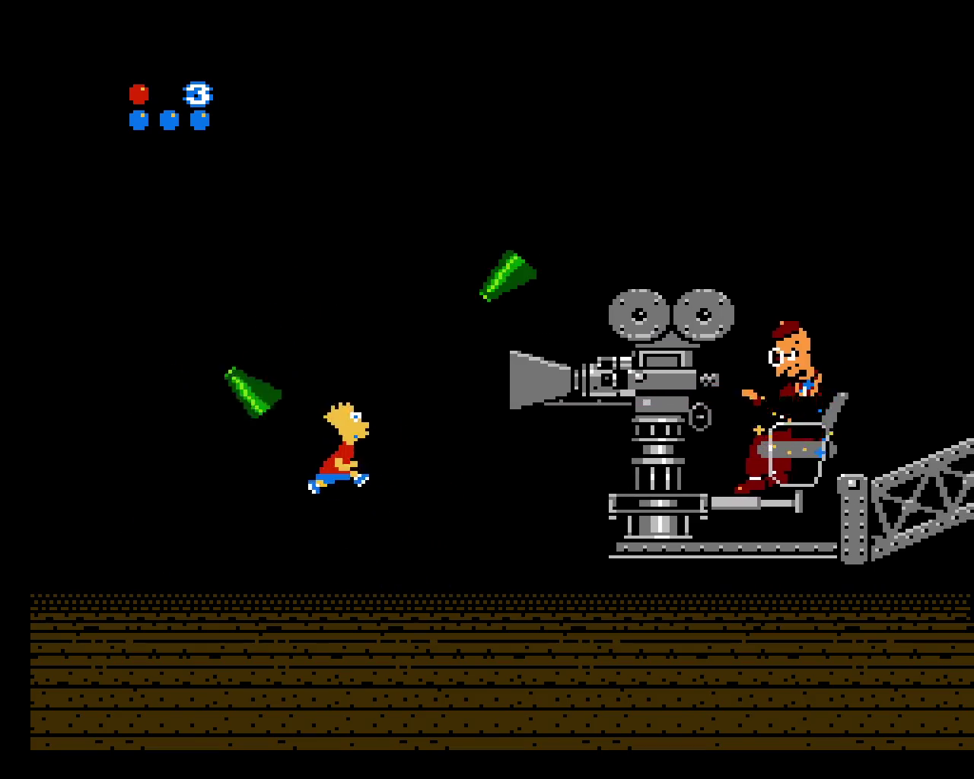
pyautogui.press('f')
pyautogui.press('f')
pyautogui.press('Right')
pyautogui.press('f')
pyautogui.press('f')
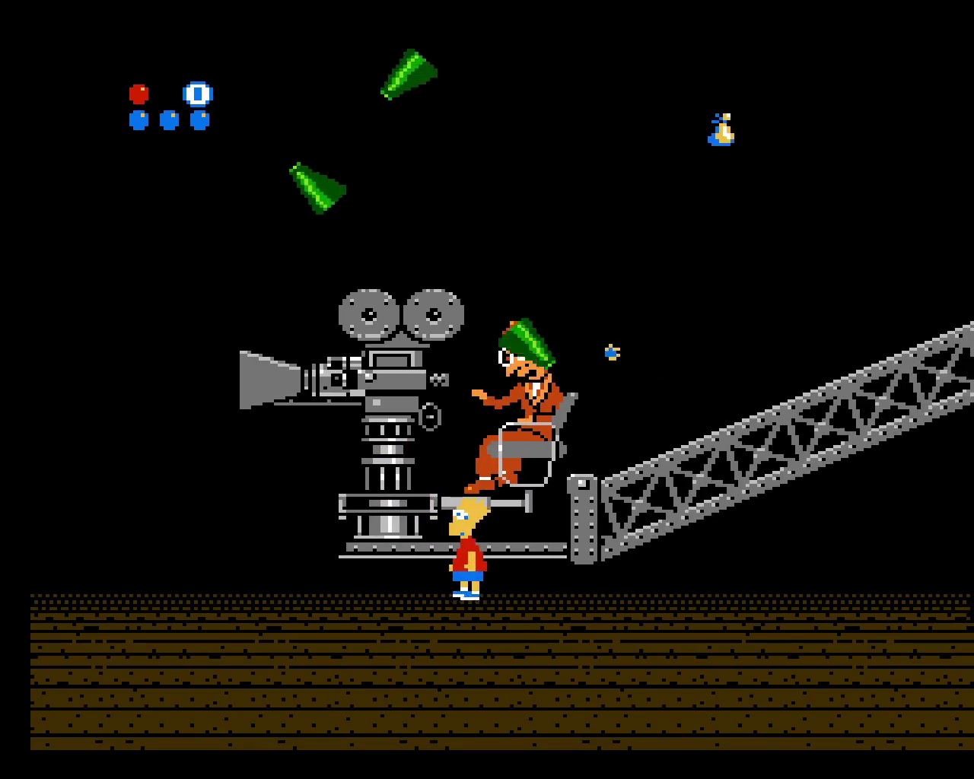
pyautogui.press('Right')
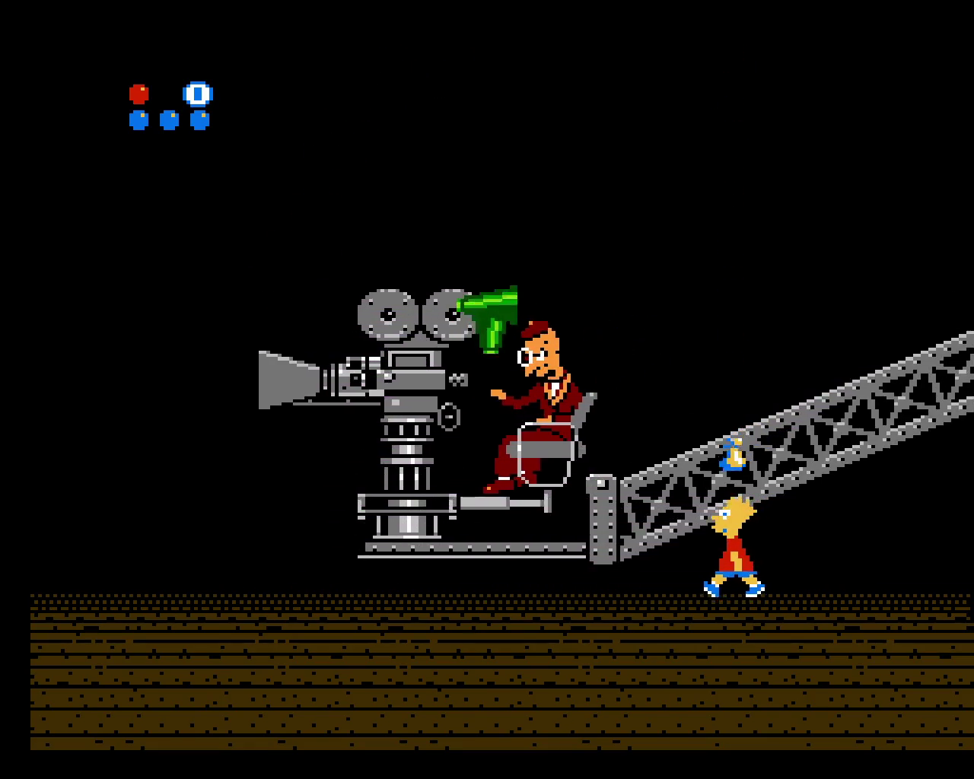
pyautogui.press('Left')
pyautogui.press('f')
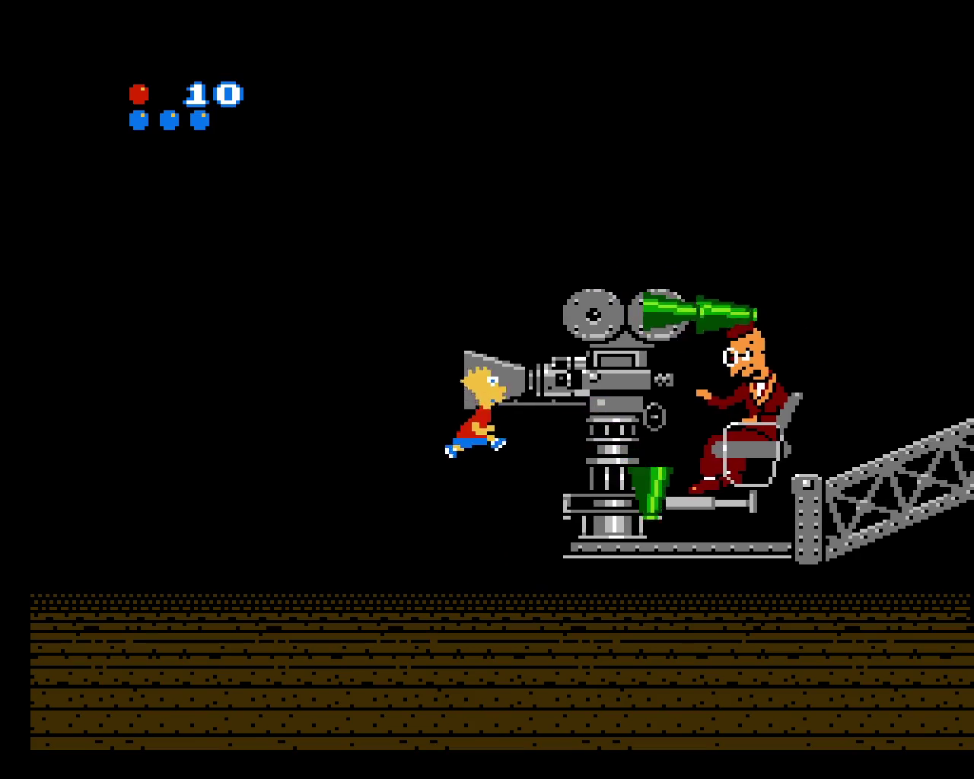
pyautogui.press('f')
# Run onto the crane arm, drop onto the director, and keep draining the boss counter
pyautogui.press('Left')
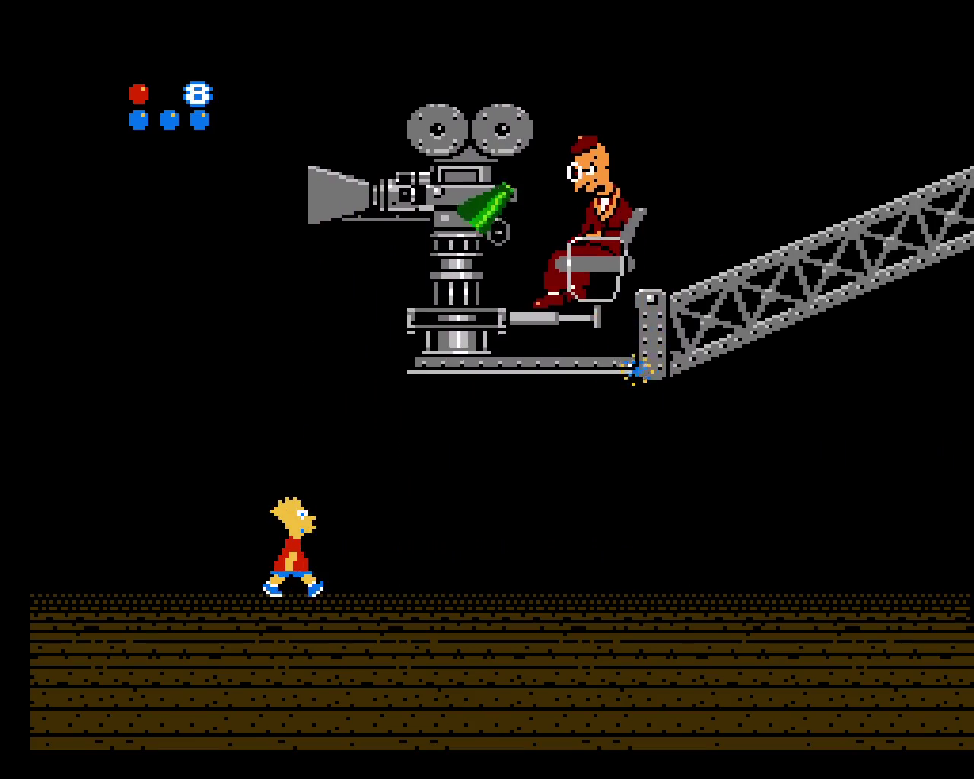
pyautogui.press('f')
pyautogui.press('f')
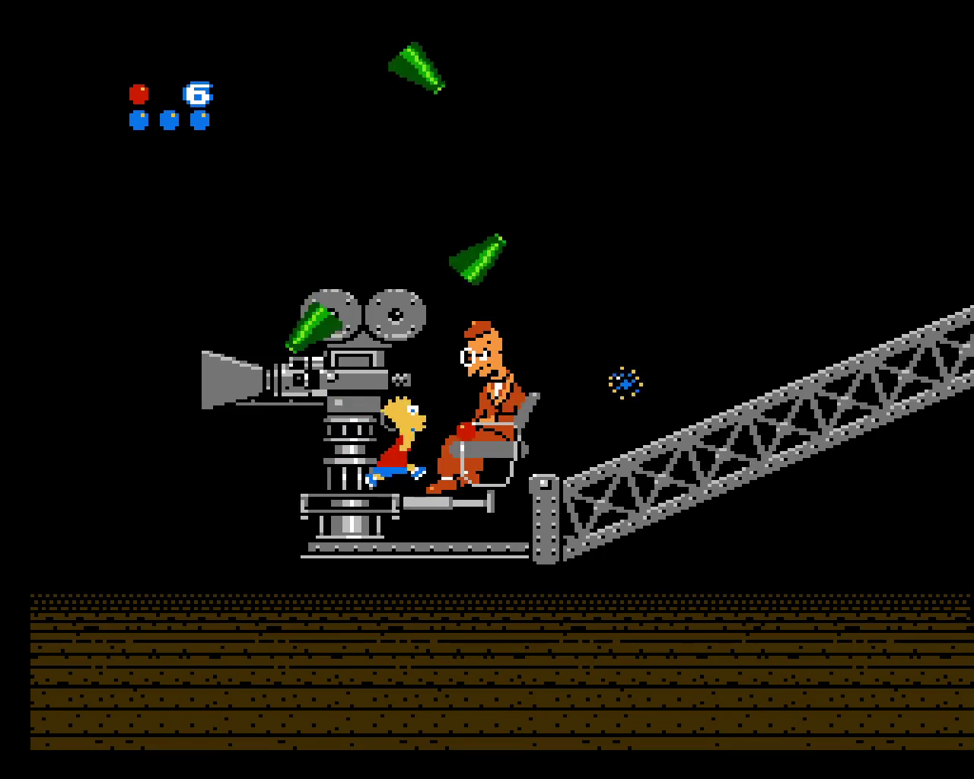
pyautogui.press('Right')
pyautogui.press('f')
pyautogui.press('f')
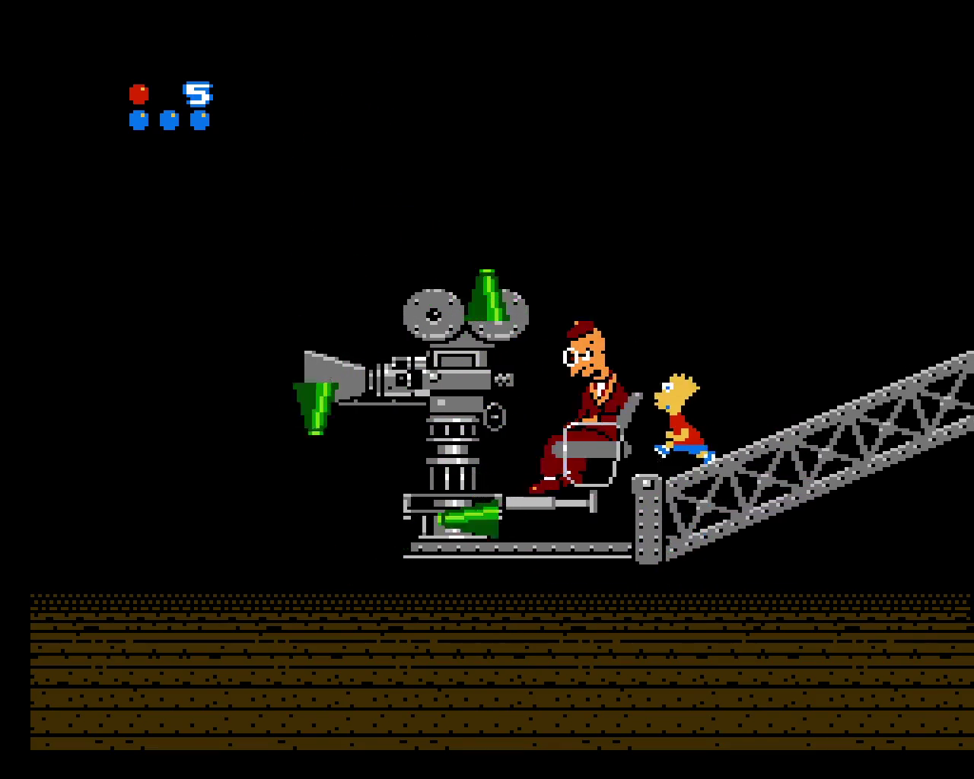
pyautogui.press('f')
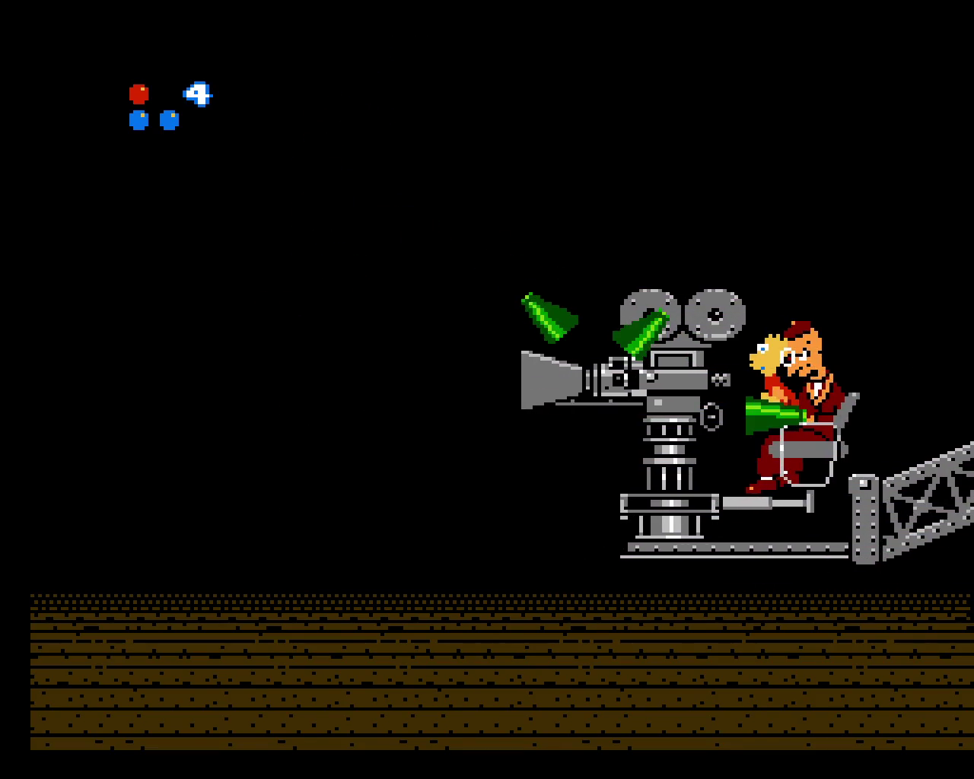
pyautogui.press('Right')
pyautogui.press('f')
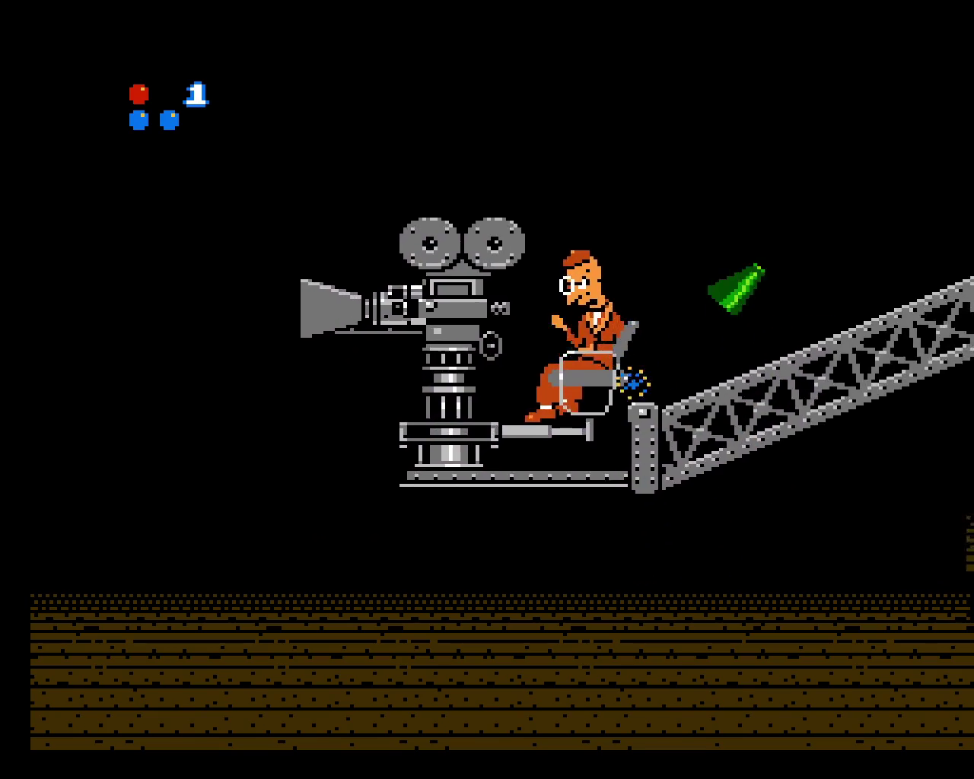
pyautogui.press('f')
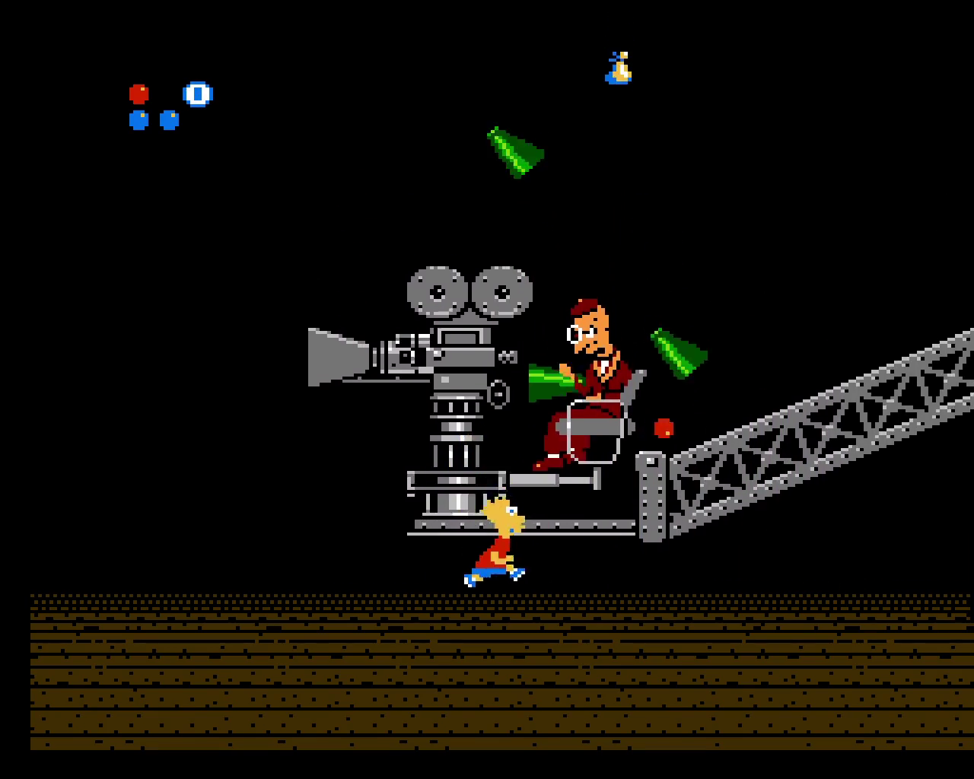
# Run up the crane girder and back, jumping between floor and rig to strike again
pyautogui.press('Right')
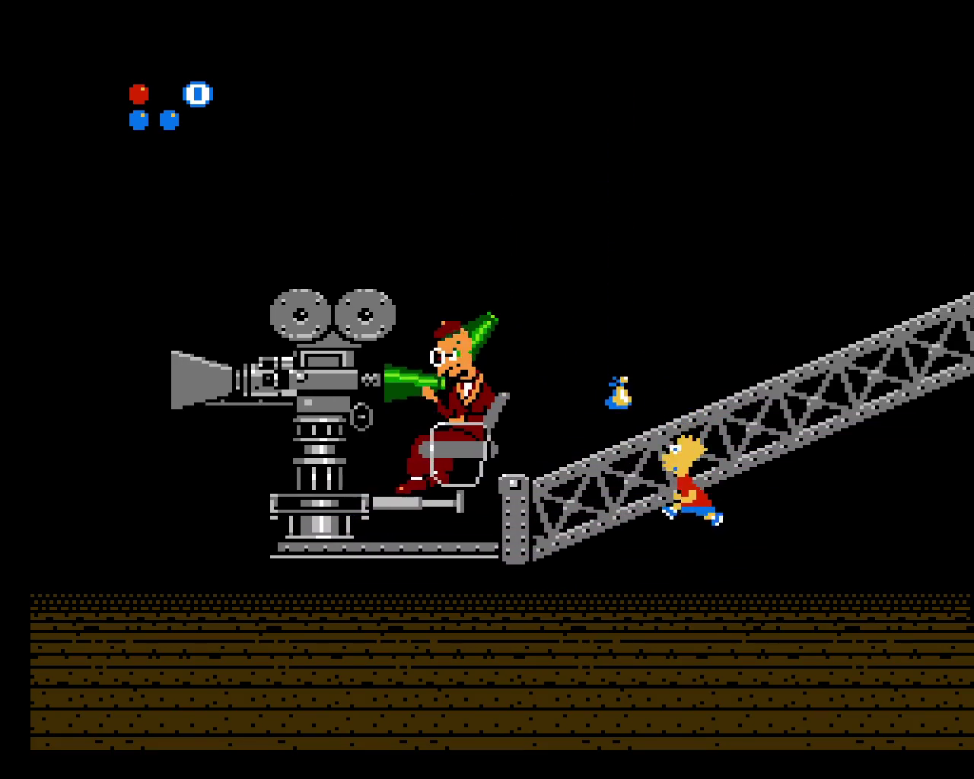
pyautogui.press('Left')
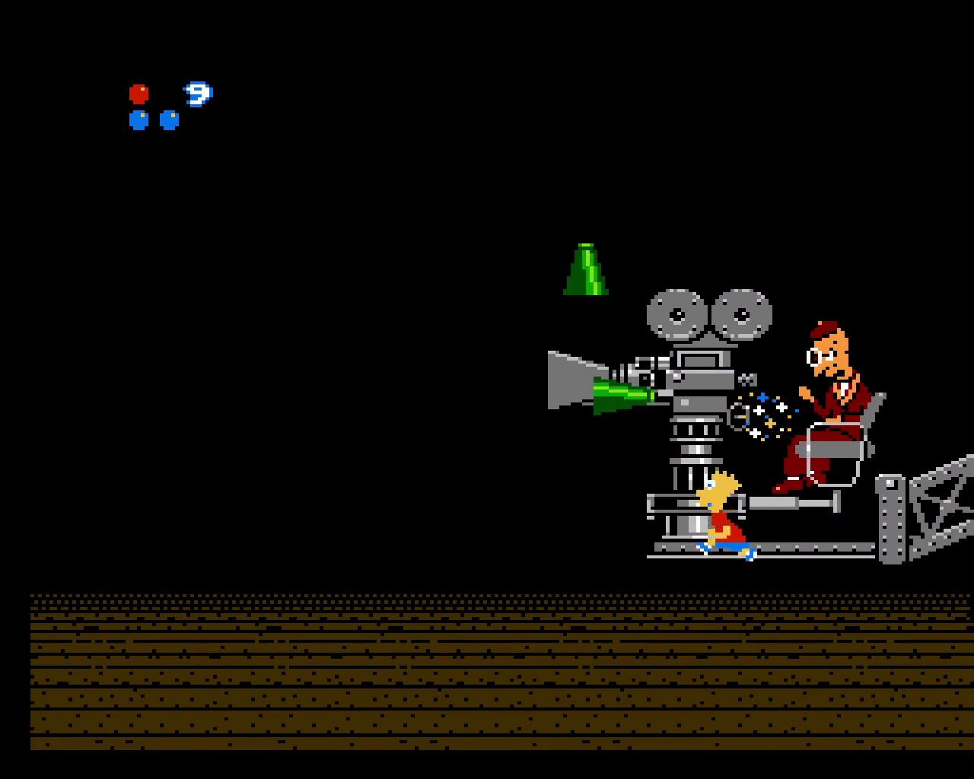
pyautogui.press('f')
pyautogui.press('f')
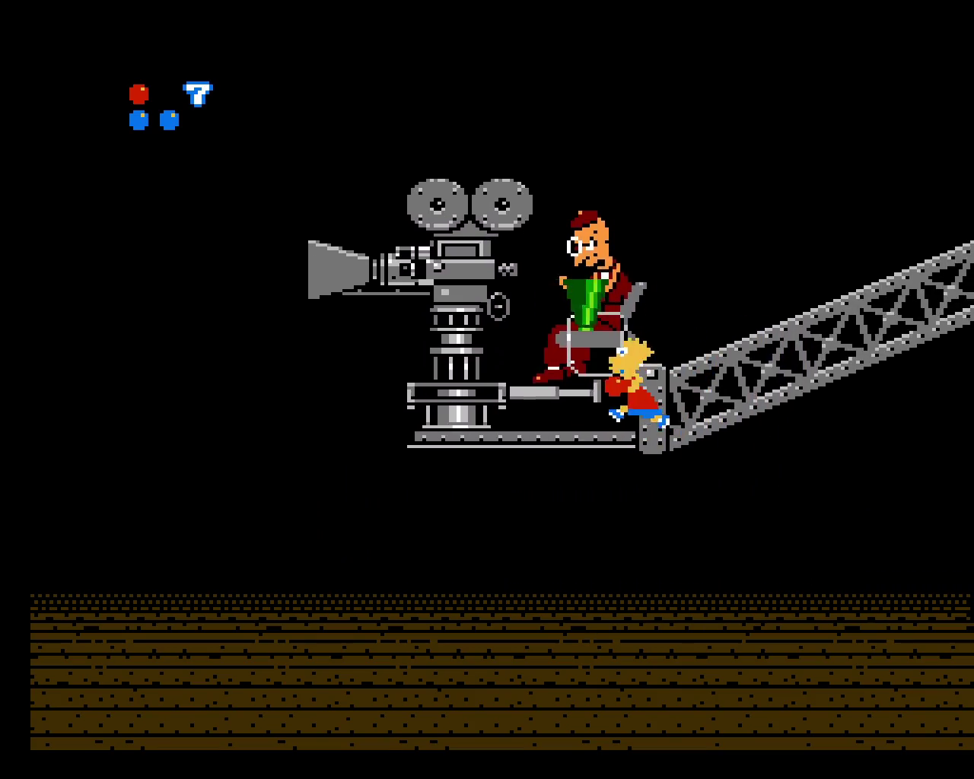
pyautogui.press('Left')
pyautogui.press('f')
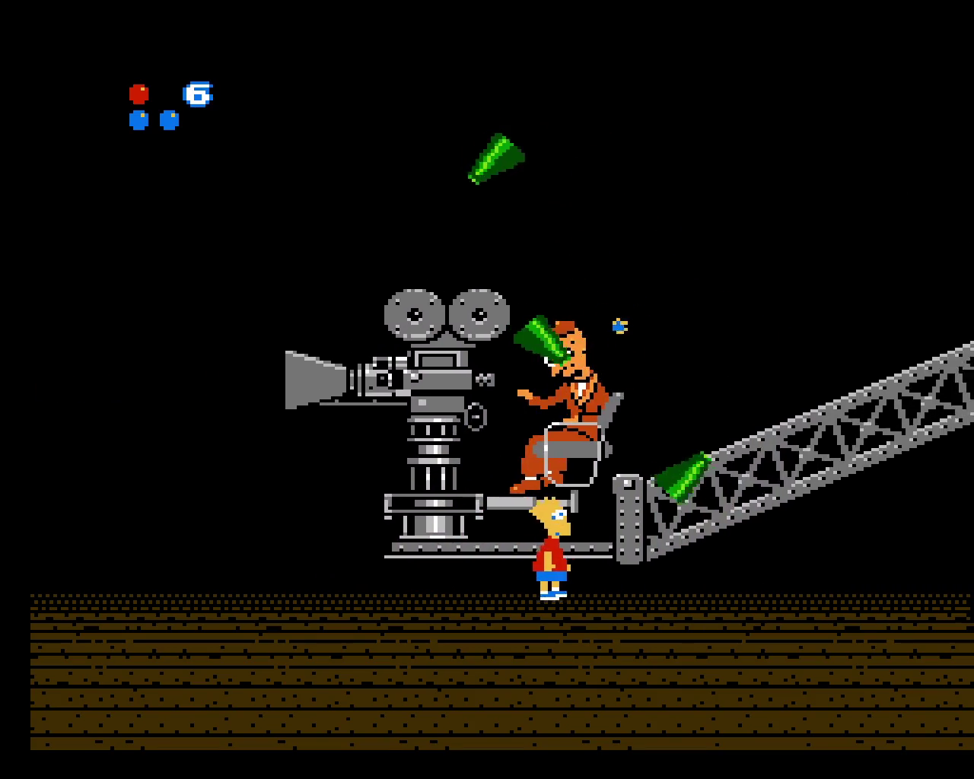
pyautogui.press('Left')
pyautogui.press('f')
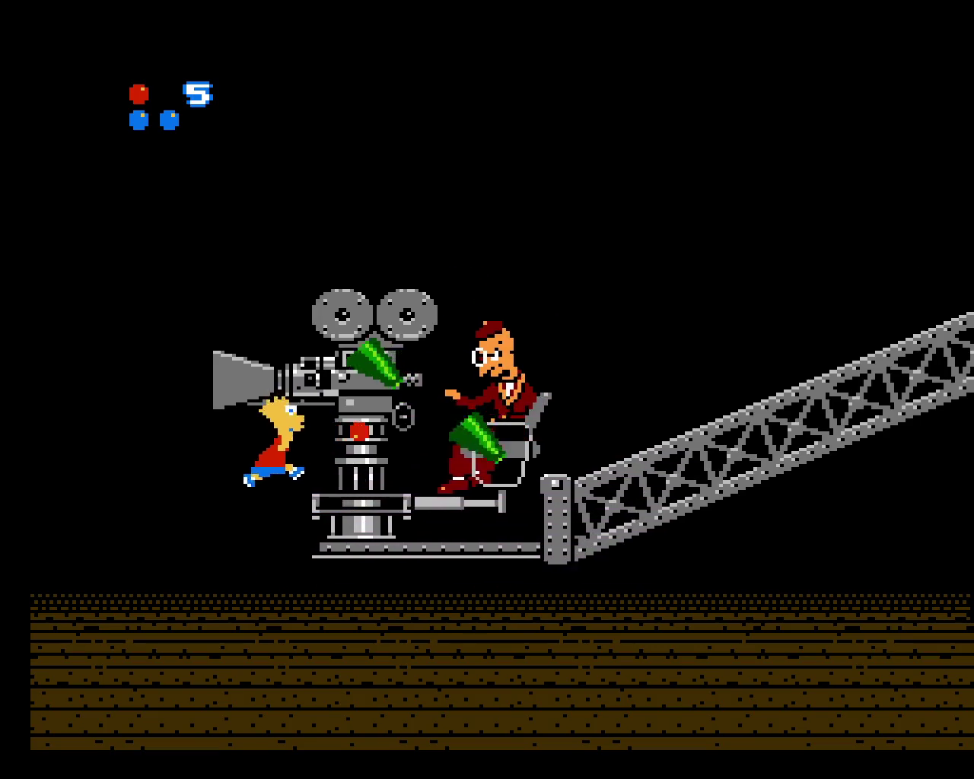
# Knock the director off the rig, drop to the floor, and face right
pyautogui.press('Left')
pyautogui.press('f')
pyautogui.press('Left')
pyautogui.press('Right')
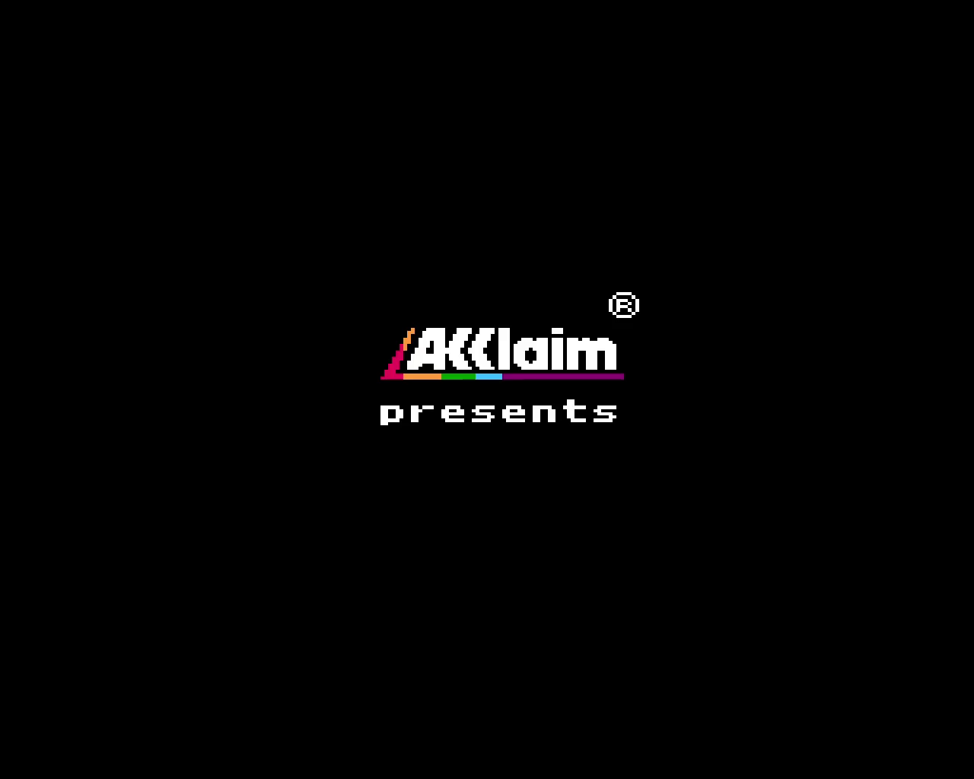
# Skip the Acclaim logo, choose START on the title menu, and skip the intro into the first level
pyautogui.press('Return')
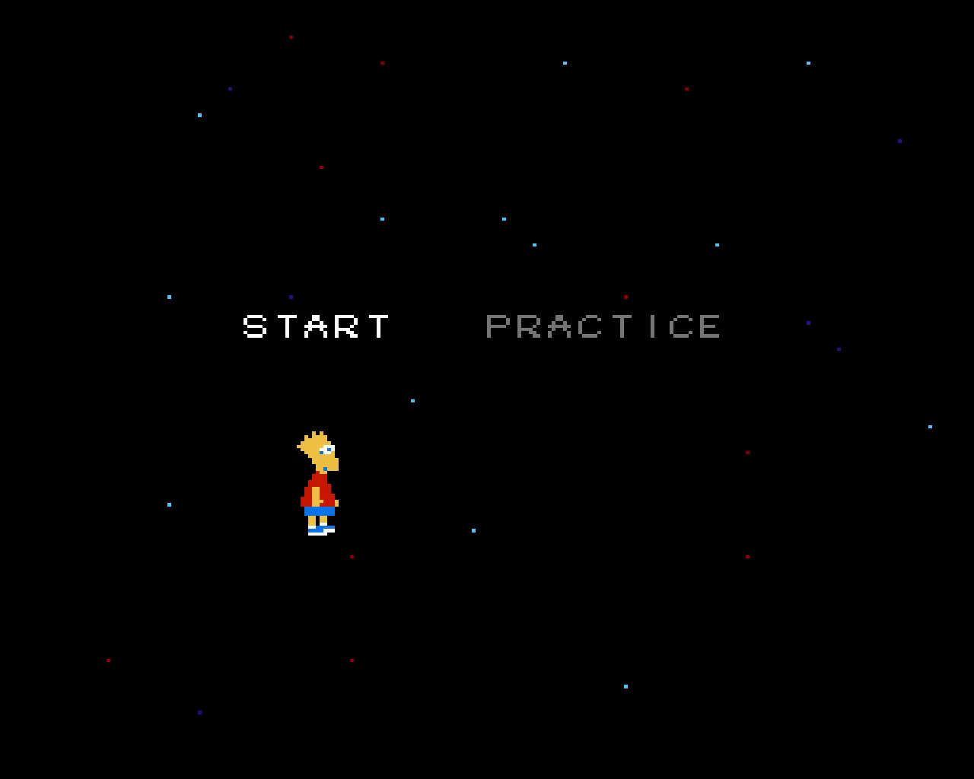
pyautogui.press('x')
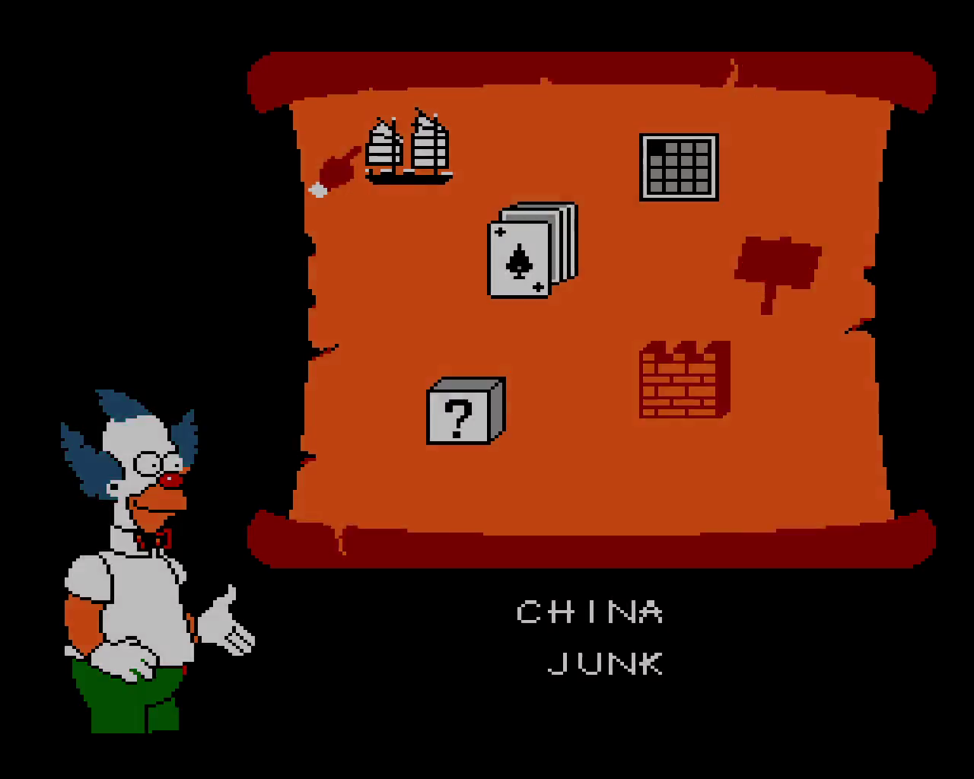
pyautogui.press('Return')
# Walk Bart right and jump to collect the floating diamond
pyautogui.press('Right')
pyautogui.press('x')
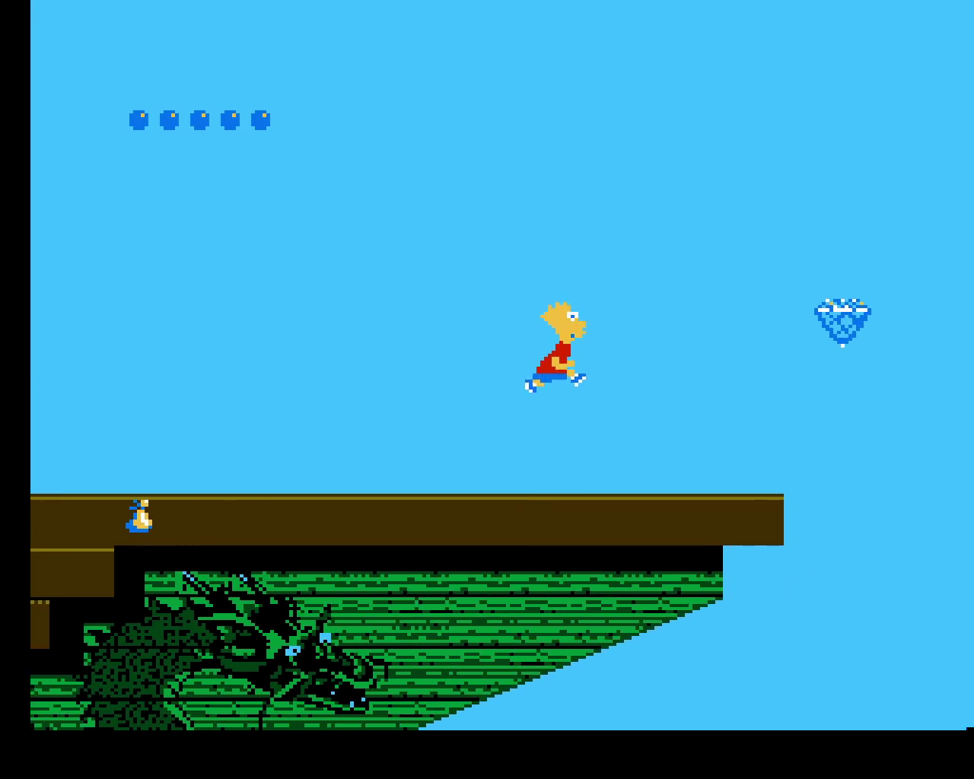
pyautogui.press('x')
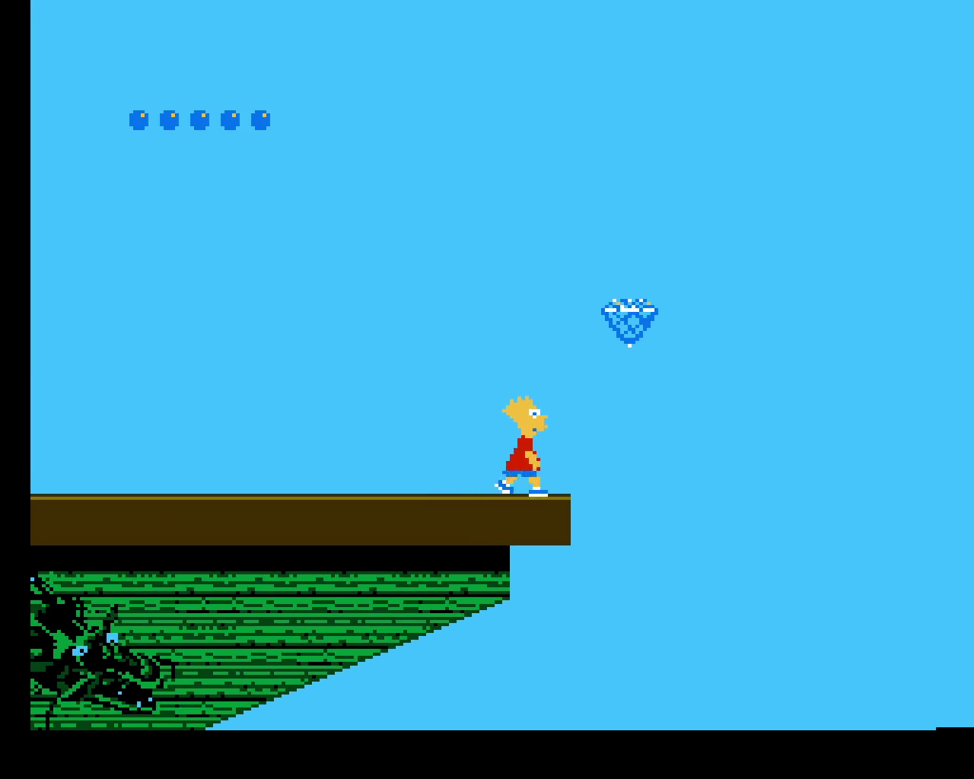
pyautogui.press('x')
# Move Bart back along the deck, then switch FCEUX out of fullscreen with Alt+Enter
pyautogui.press('Left')
pyautogui.press('x')
pyautogui.press('Left')
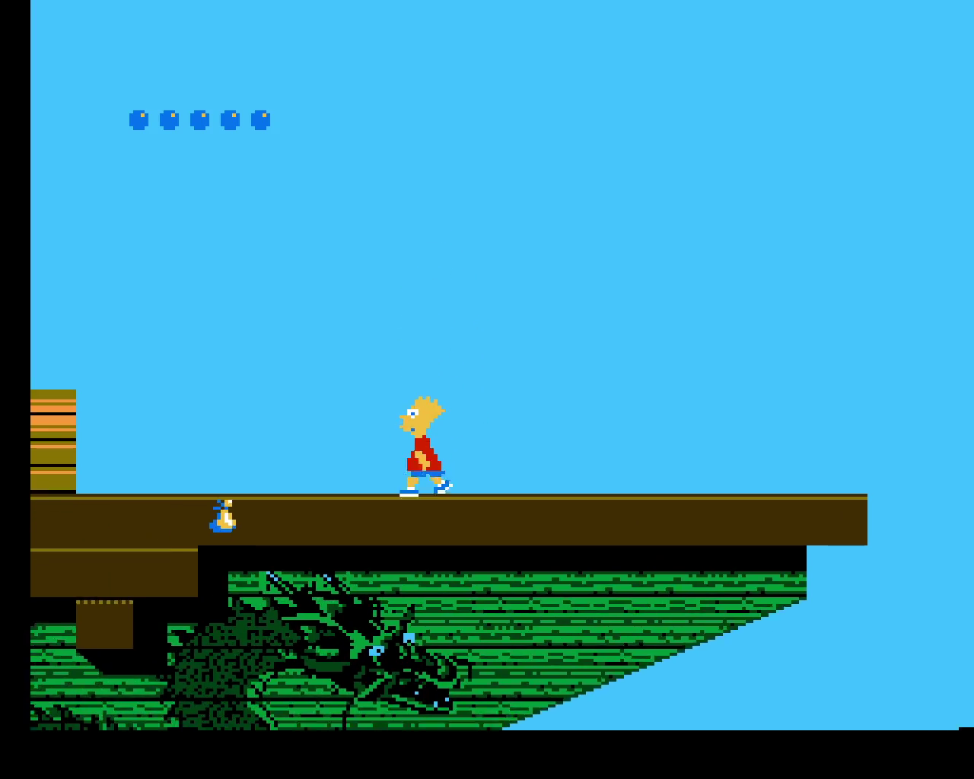
pyautogui.press('x')
pyautogui.press('Right')
pyautogui.press('Right')
pyautogui.press('Left')
pyautogui.press('Right')
pyautogui.press('Right')
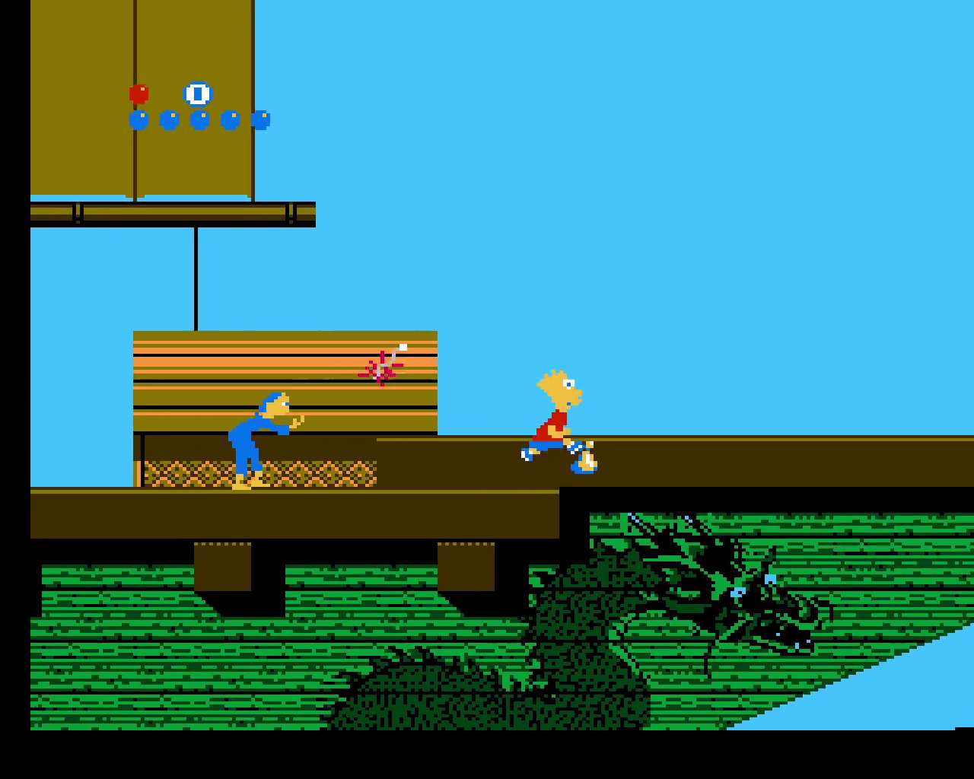
pyautogui.hotkey('alt', 'Return')
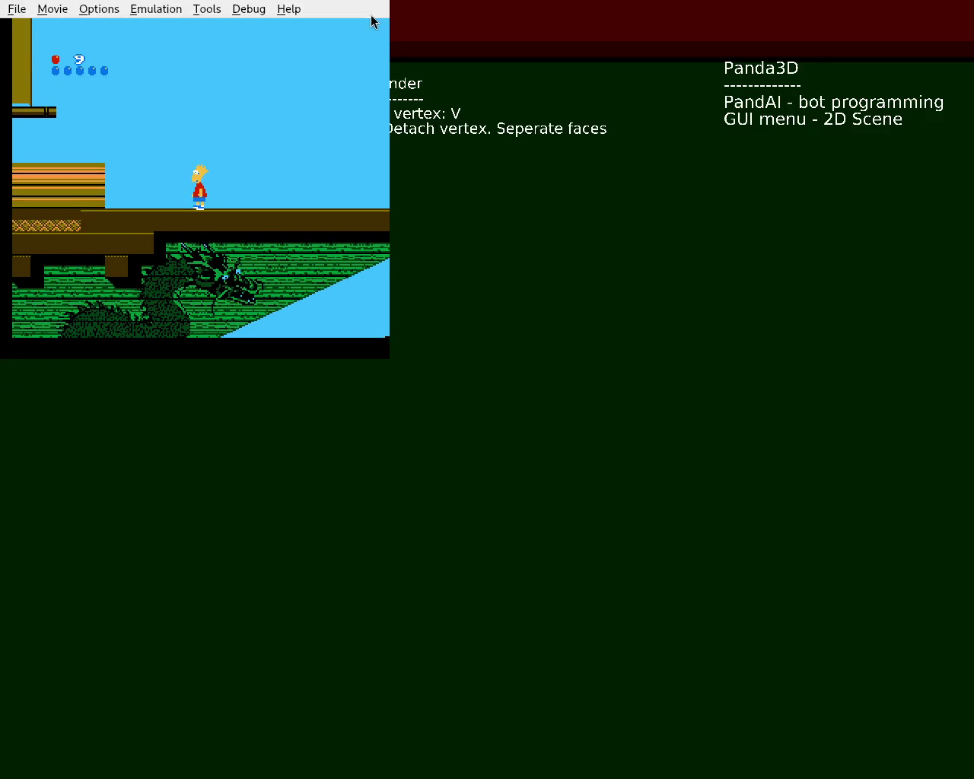
# Close the FCEUX window with Alt+F4
pyautogui.hotkey('alt', 'F4')
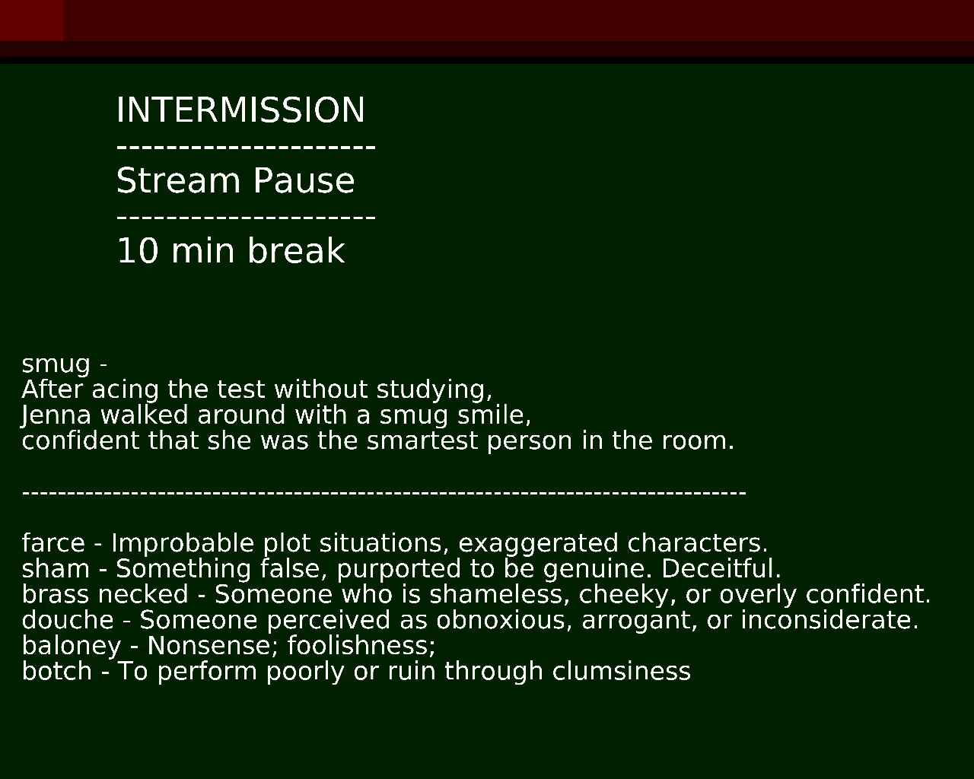
# Append 'ed' to the botch entry, then remove it so the entry reads botch
pyautogui.write('ed')
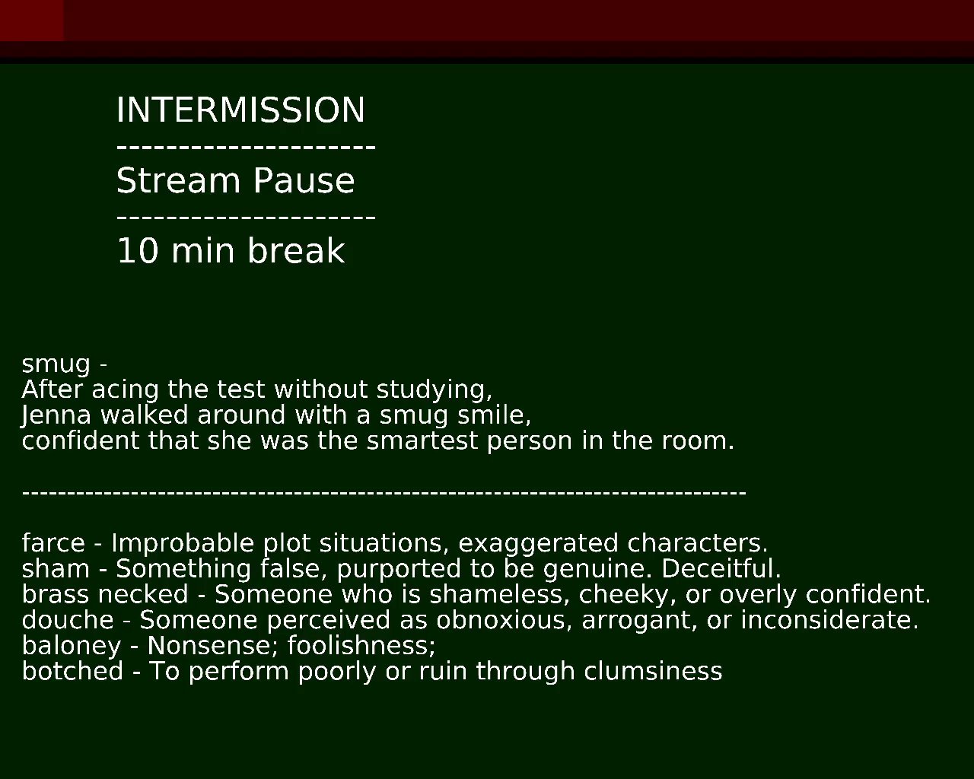
pyautogui.press('BackSpace')
pyautogui.press('BackSpace')
pyautogui.press('BackSpace')
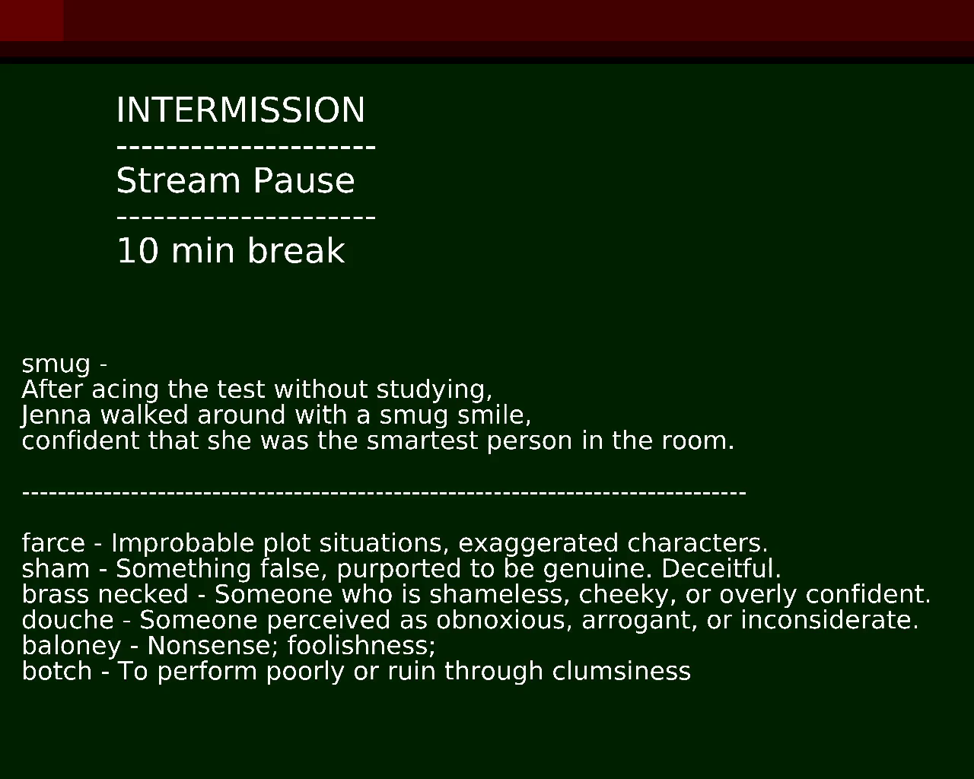
# Place the cursor in the INTERMISSION heading to begin editing the notes
pyautogui.click(307, 109)
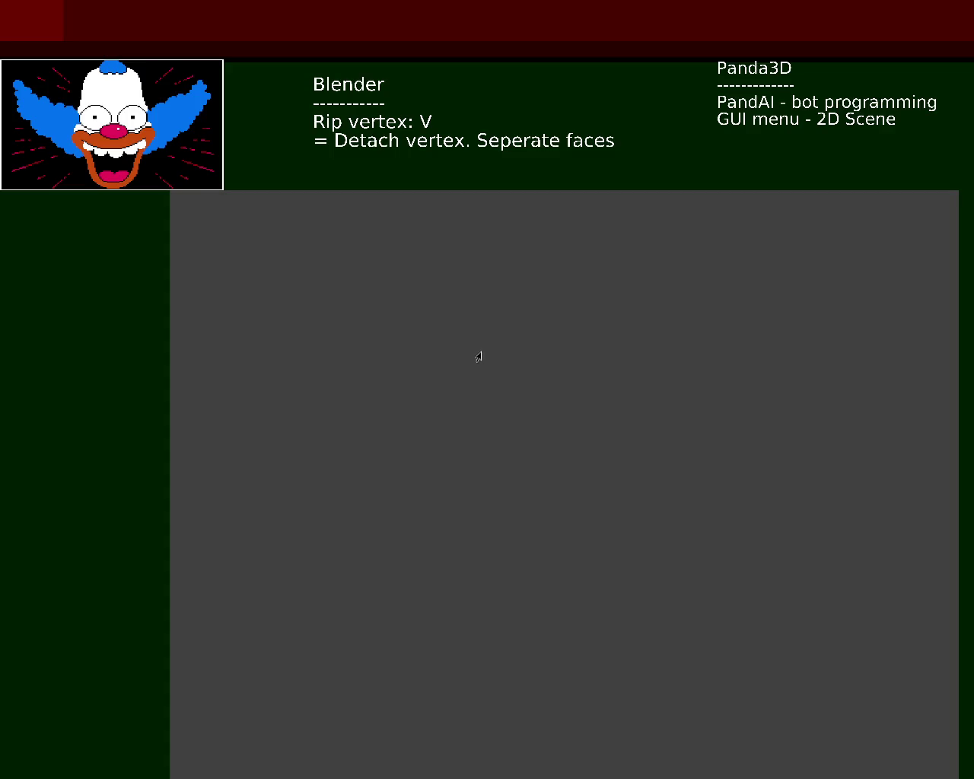
# Dismiss the splash screen and open vehicle_1.blend from the recent files
pyautogui.click(477, 452)
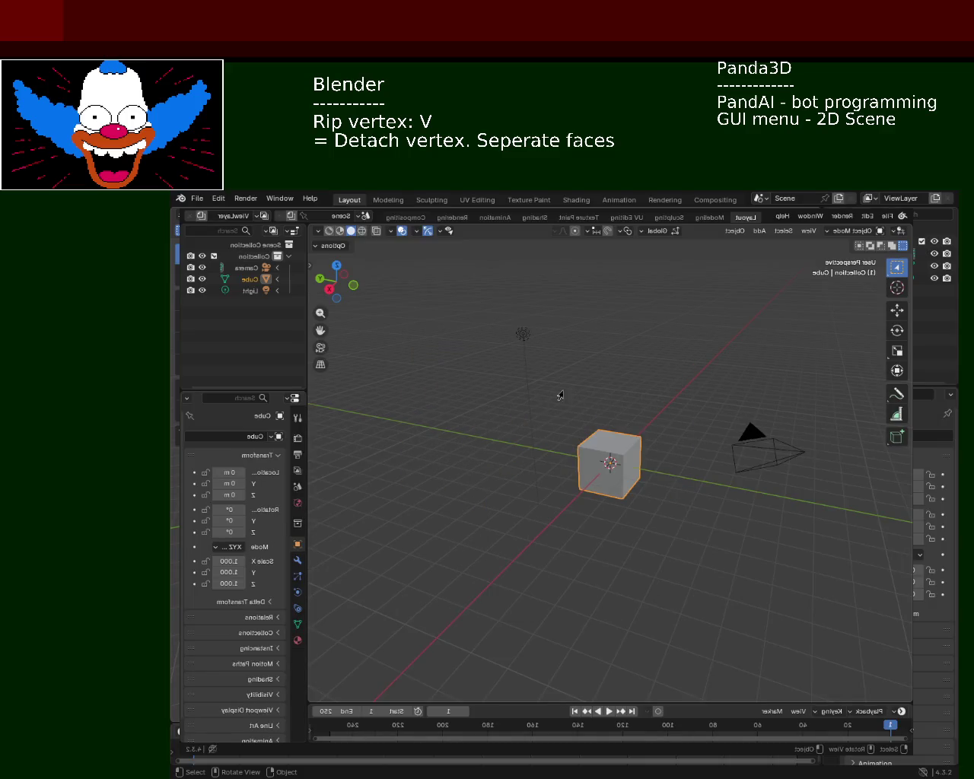
pyautogui.click(887, 217)
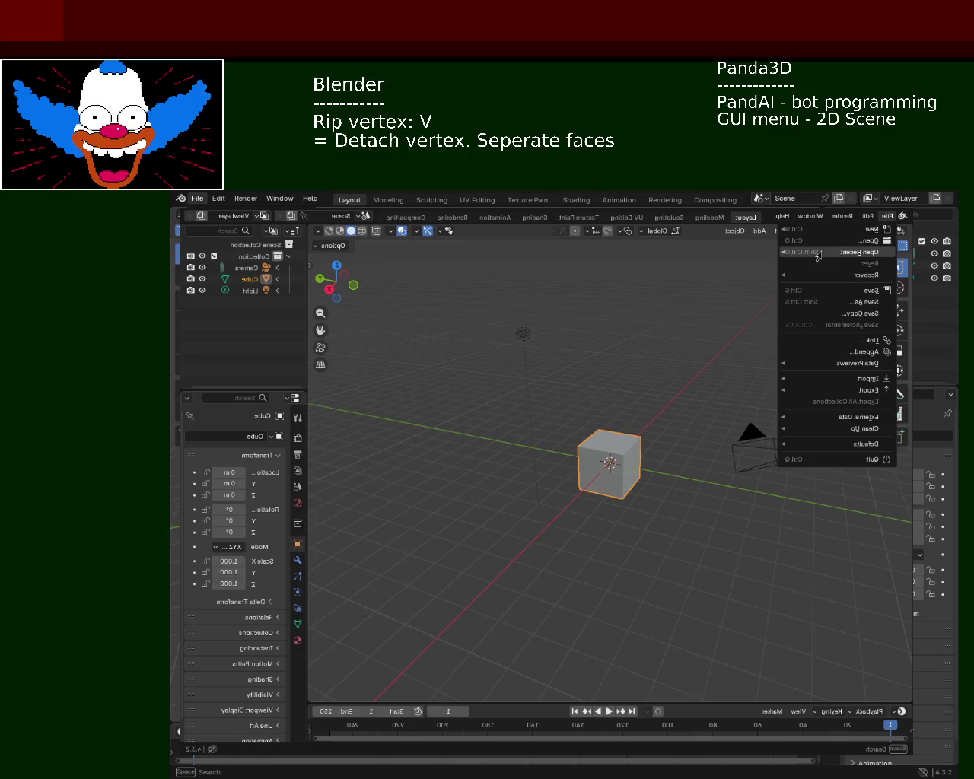
pyautogui.moveTo(858, 252)
pyautogui.click(731, 255)
# Orbit and zoom around the car to view it from below, the side and the front
pyautogui.moveTo(567, 391); pyautogui.dragTo(603, 385, button='middle')
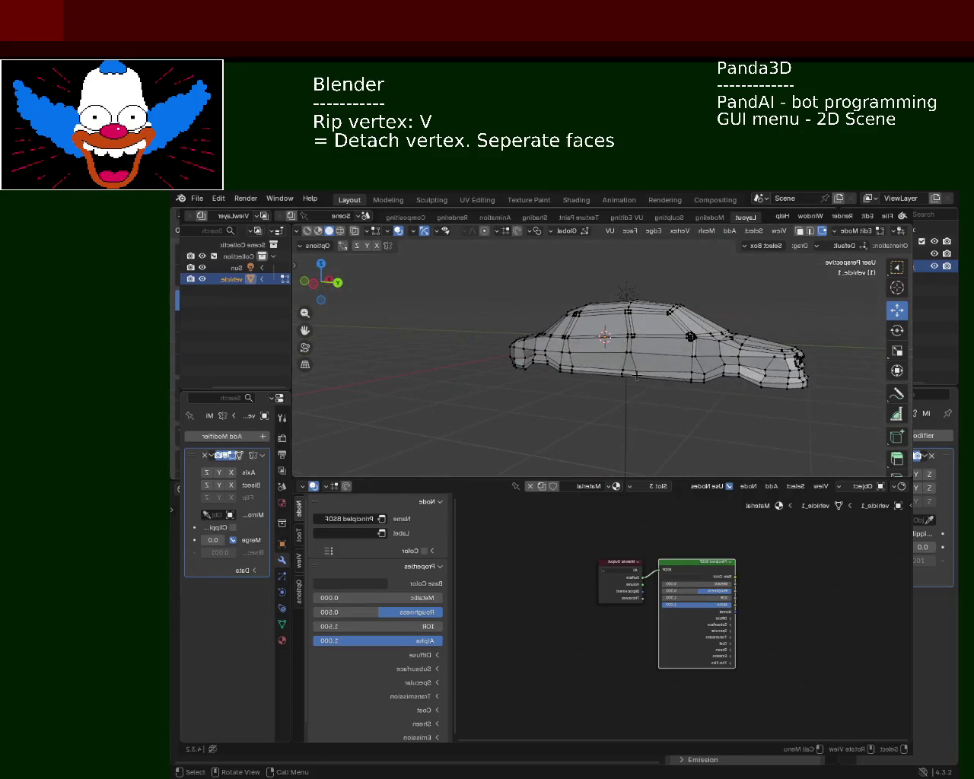
pyautogui.scroll(4, 603, 385)
pyautogui.moveTo(659, 354)
pyautogui.mouseDown(button='middle')
pyautogui.moveTo(585, 370)
pyautogui.moveTo(609, 332)
pyautogui.mouseUp(button='middle')
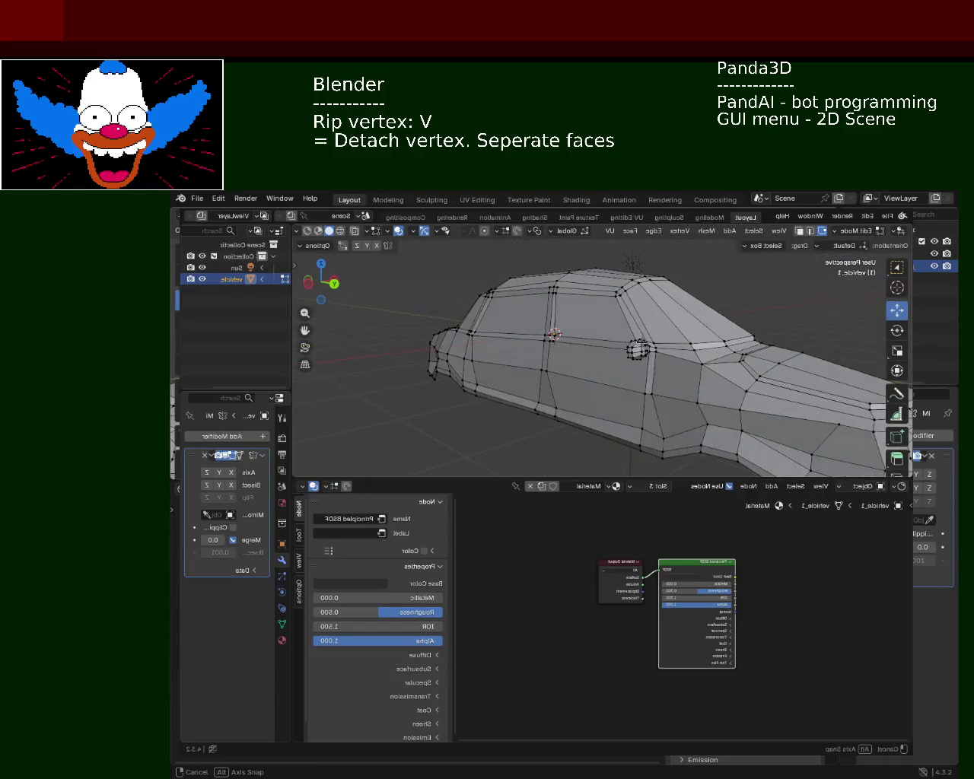
pyautogui.moveTo(609, 333)
pyautogui.mouseDown(button='middle')
pyautogui.moveTo(670, 344)
pyautogui.moveTo(616, 347)
pyautogui.mouseUp(button='middle')
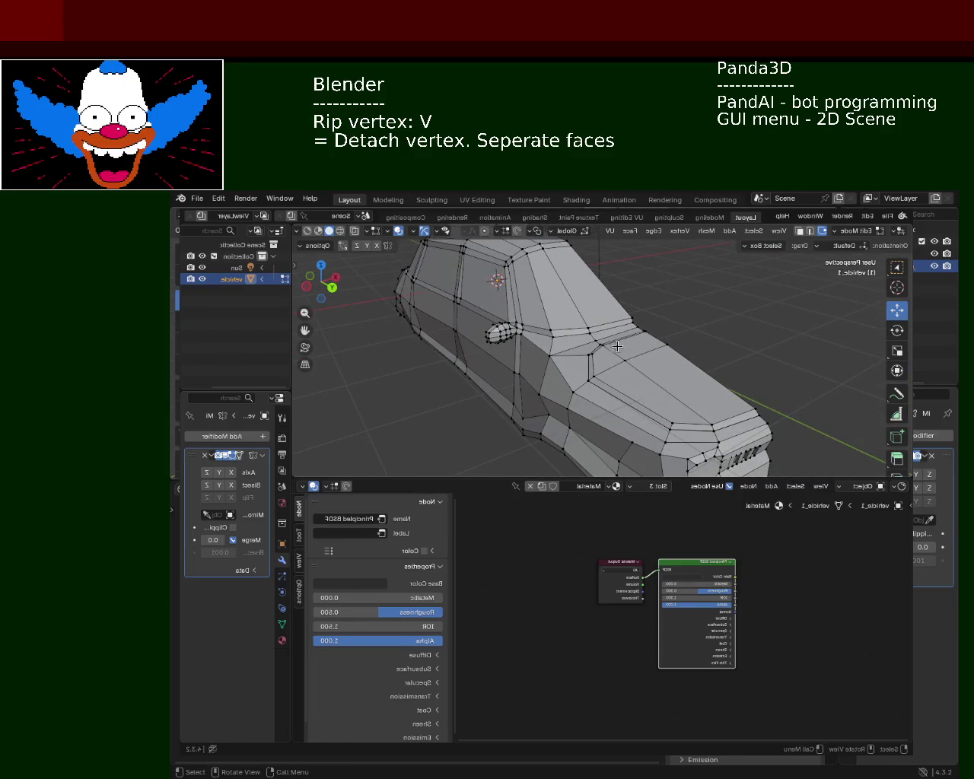
pyautogui.moveTo(591, 335)
pyautogui.mouseDown(button='middle')
pyautogui.moveTo(611, 322)
pyautogui.moveTo(567, 348)
pyautogui.moveTo(597, 331)
pyautogui.moveTo(632, 351)
pyautogui.mouseUp(button='middle')
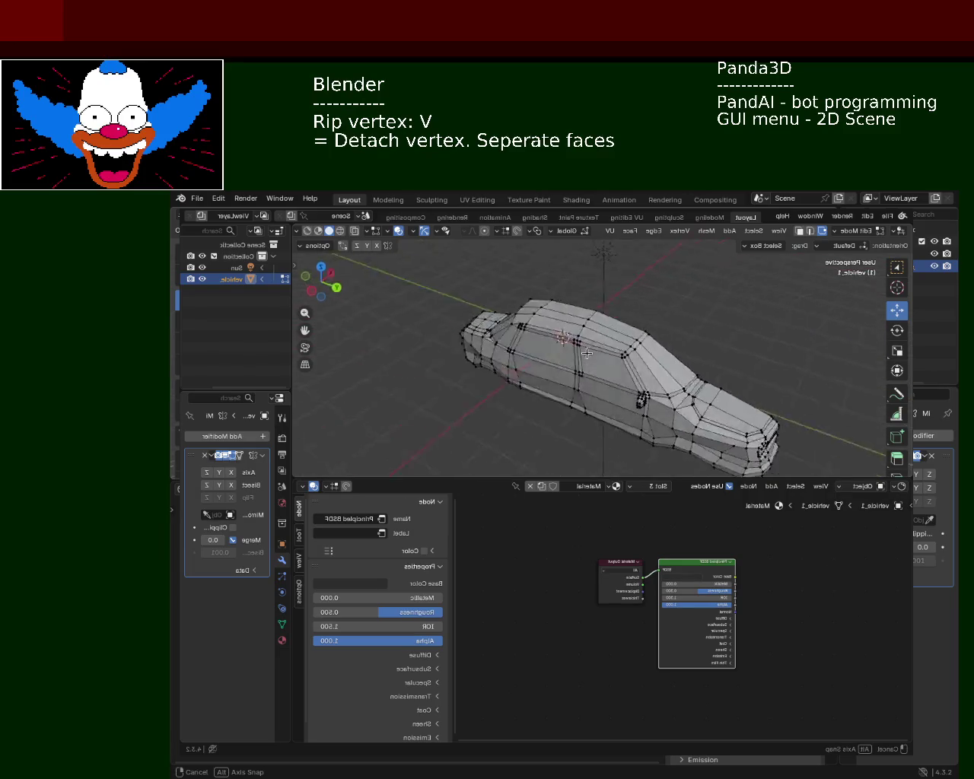
pyautogui.moveTo(632, 351); pyautogui.dragTo(308, 303, button='middle')
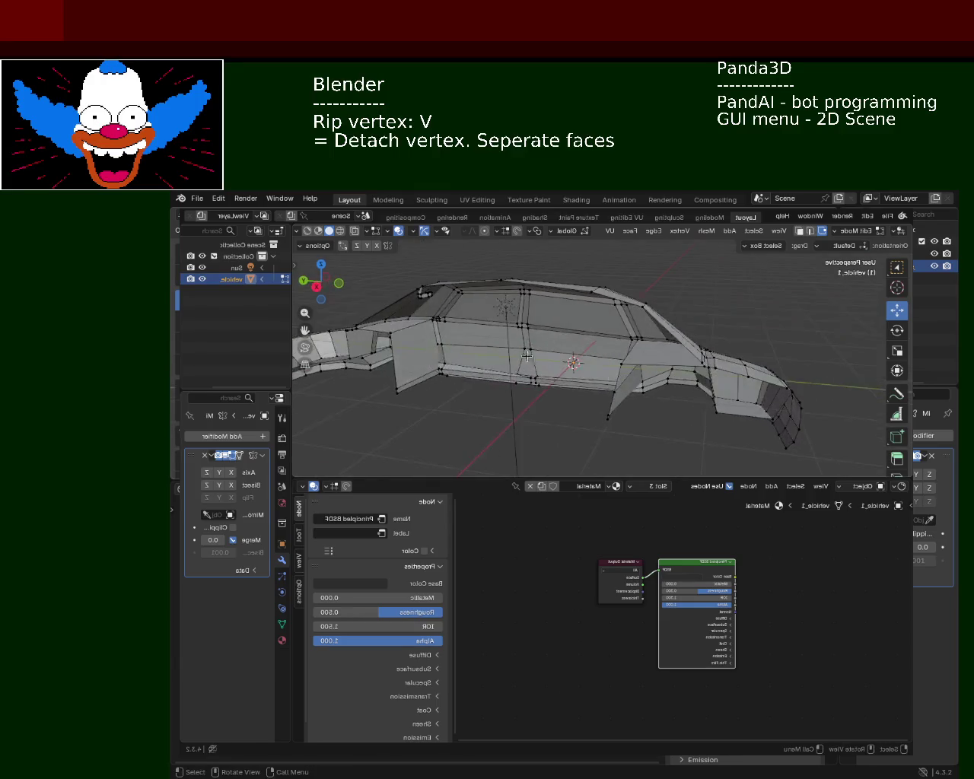
# Select vertices and the large underside face of the car, then save the file
pyautogui.moveTo(590, 410)
pyautogui.mouseDown(button='middle')
pyautogui.moveTo(598, 372)
pyautogui.moveTo(681, 377)
pyautogui.mouseUp(button='middle')
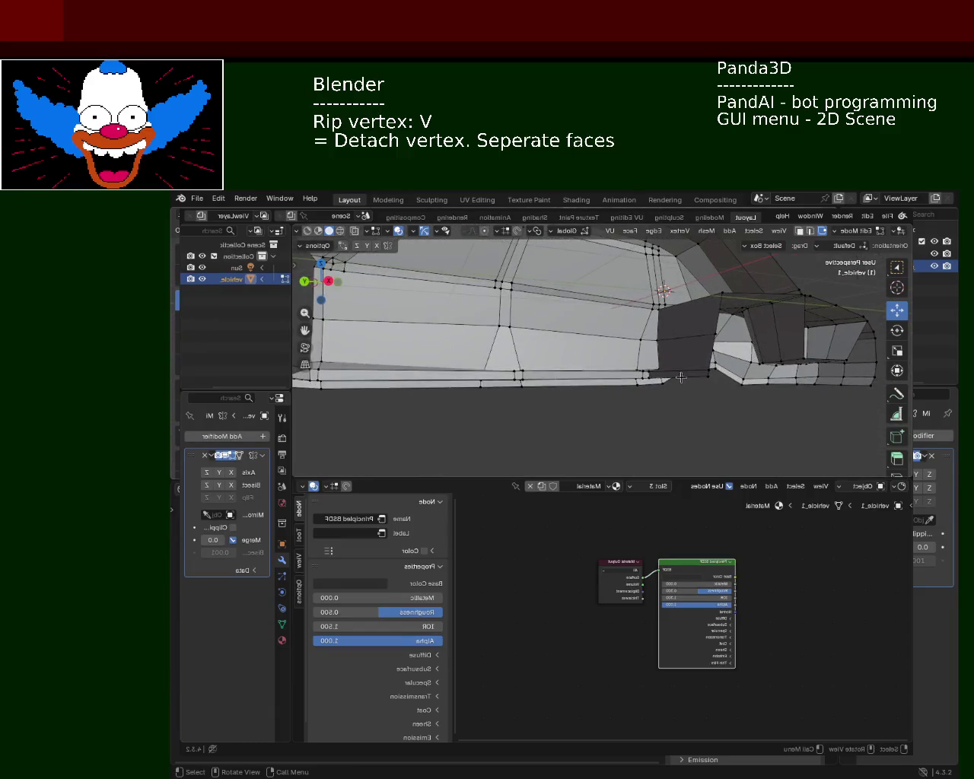
pyautogui.click(702, 376)
pyautogui.keyDown('shift'); pyautogui.click(645, 378); pyautogui.keyUp('shift')
pyautogui.moveTo(538, 380)
pyautogui.mouseDown(button='middle')
pyautogui.moveTo(537, 396)
pyautogui.moveTo(534, 385)
pyautogui.moveTo(466, 374)
pyautogui.moveTo(522, 365)
pyautogui.mouseUp(button='middle')
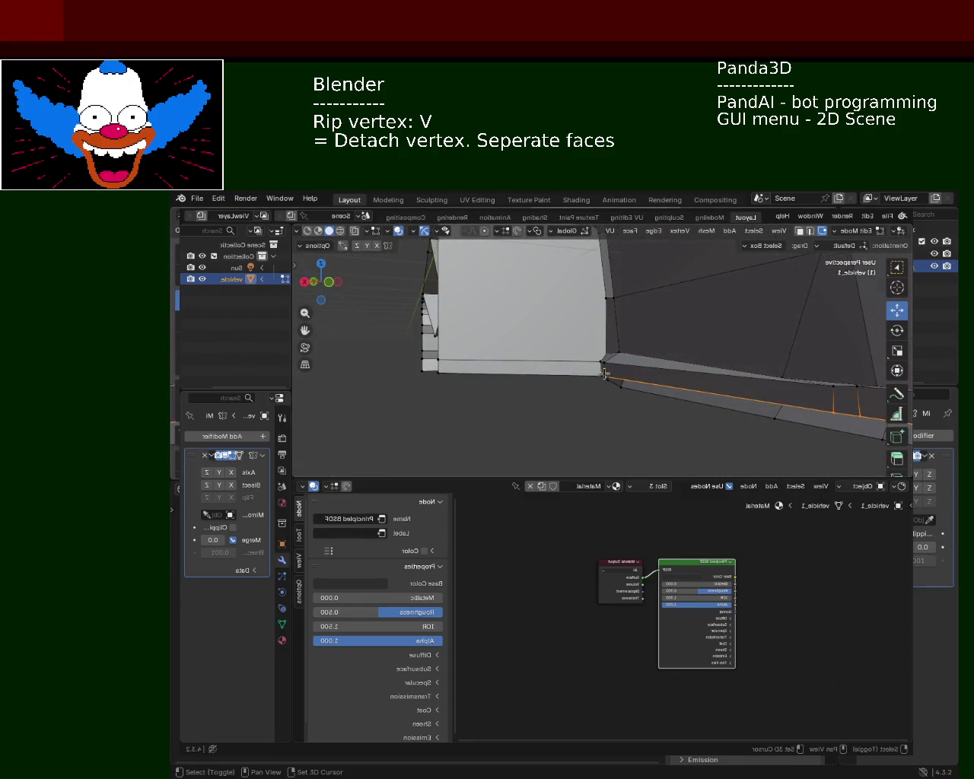
pyautogui.keyDown('shift'); pyautogui.click(447, 376); pyautogui.keyUp('shift')
pyautogui.moveTo(520, 335)
pyautogui.mouseDown(button='middle')
pyautogui.moveTo(578, 350)
pyautogui.moveTo(517, 401)
pyautogui.mouseUp(button='middle')
pyautogui.hotkey('ctrl', 's')
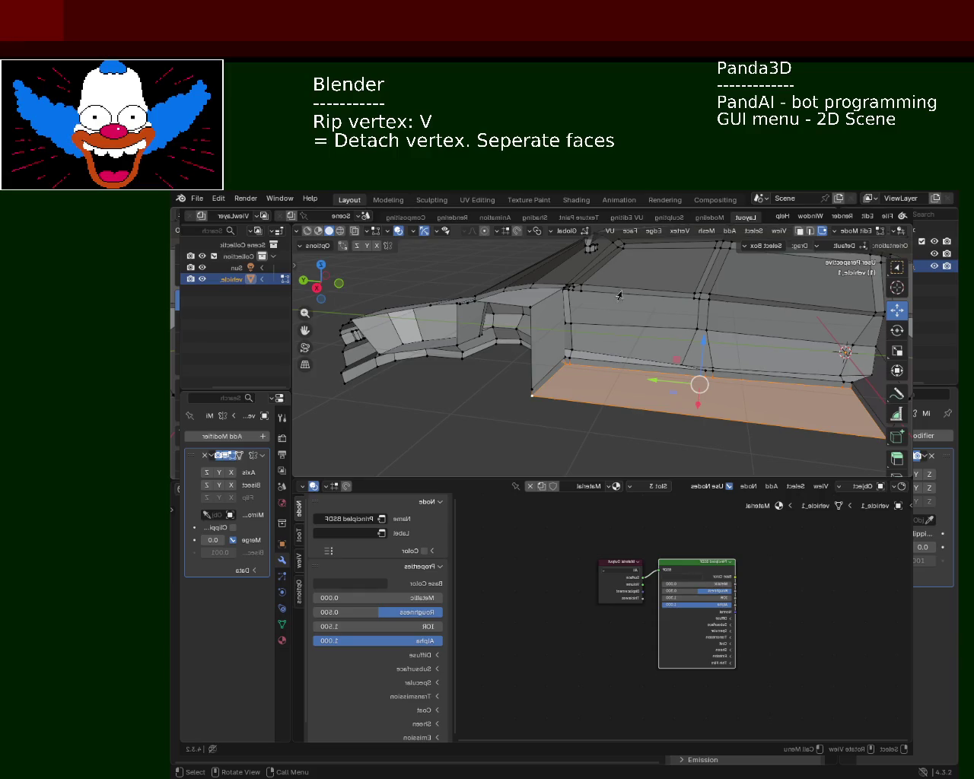
# Move an edge on the car's lower side along the Y axis
pyautogui.moveTo(421, 414)
pyautogui.mouseDown(button='middle')
pyautogui.moveTo(503, 332)
pyautogui.moveTo(643, 376)
pyautogui.mouseUp(button='middle')
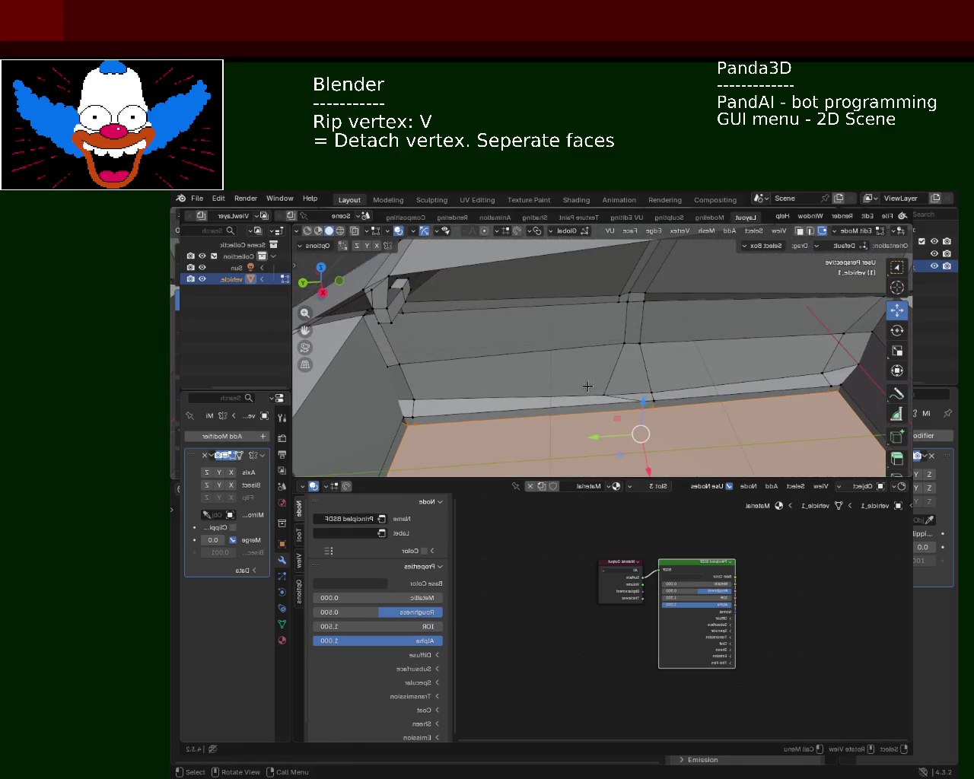
pyautogui.click(605, 397)
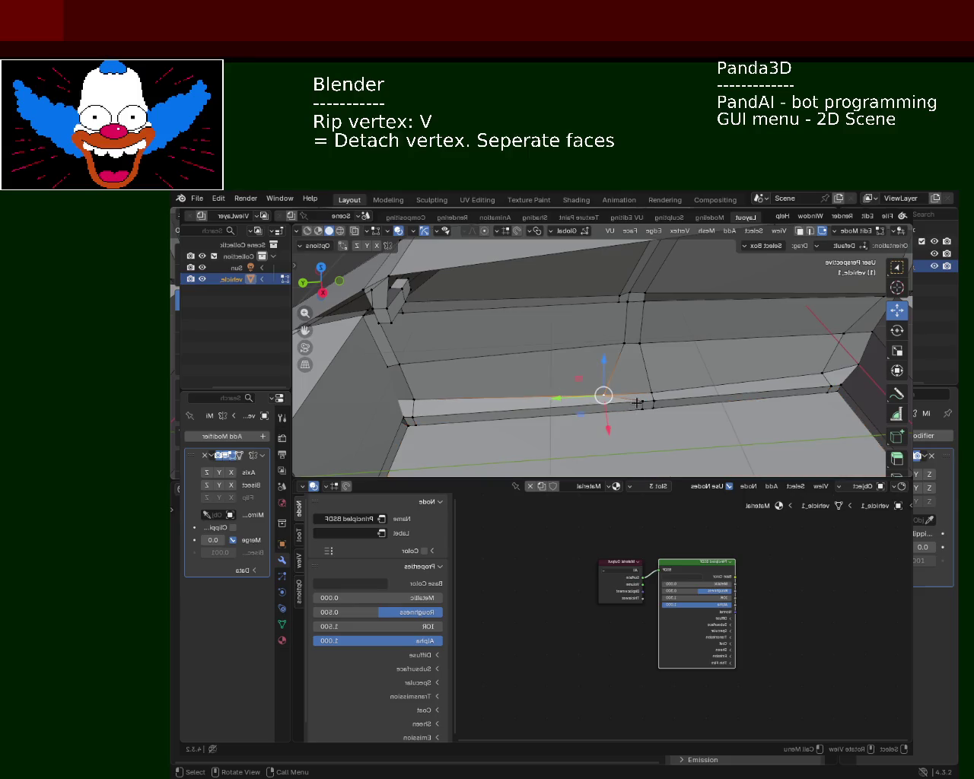
pyautogui.press('v')
pyautogui.press('y')
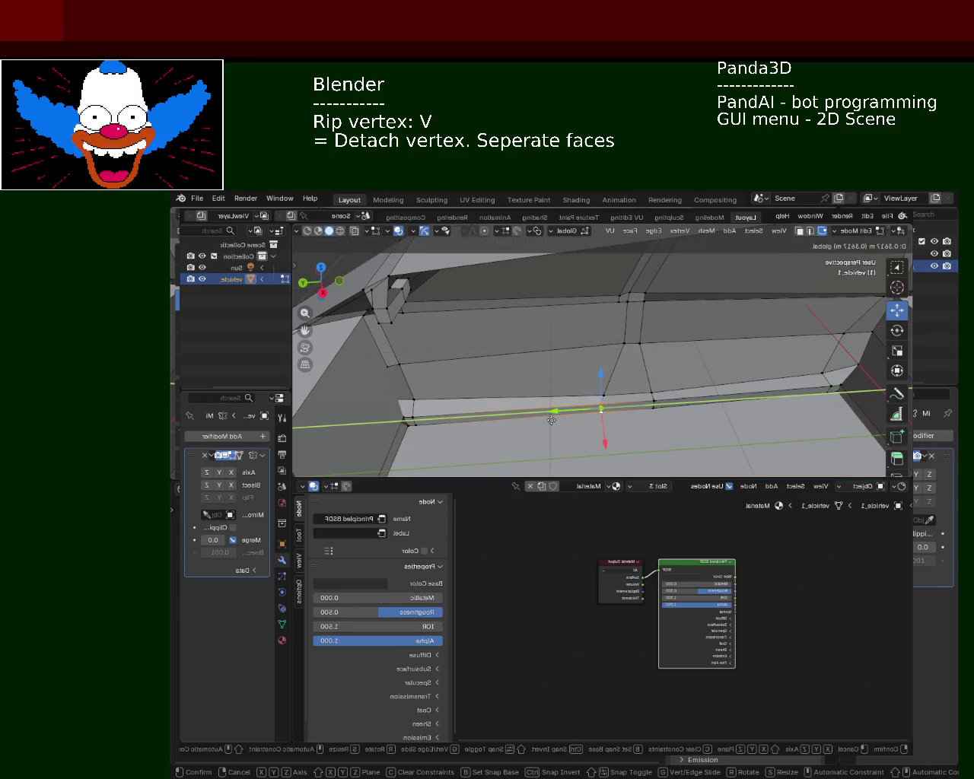
pyautogui.click(551, 421)
pyautogui.moveTo(604, 408); pyautogui.dragTo(618, 358, button='middle')
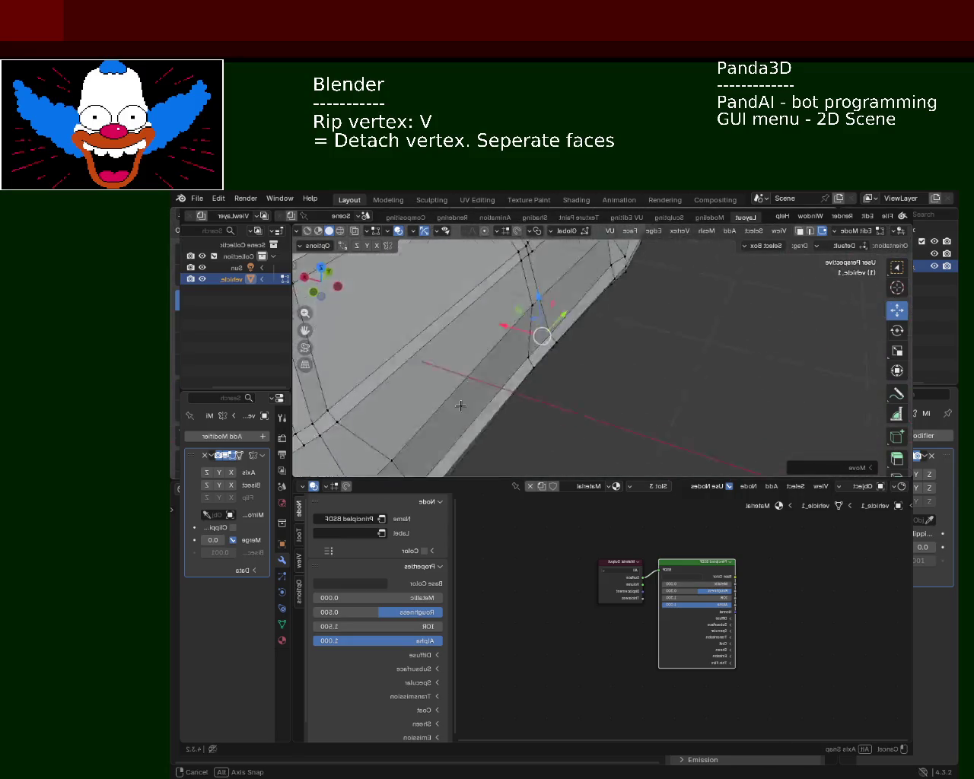
pyautogui.scroll(-5, 618, 348)
pyautogui.scroll(2, 655, 357)
pyautogui.moveTo(669, 387); pyautogui.dragTo(593, 354, button='middle')
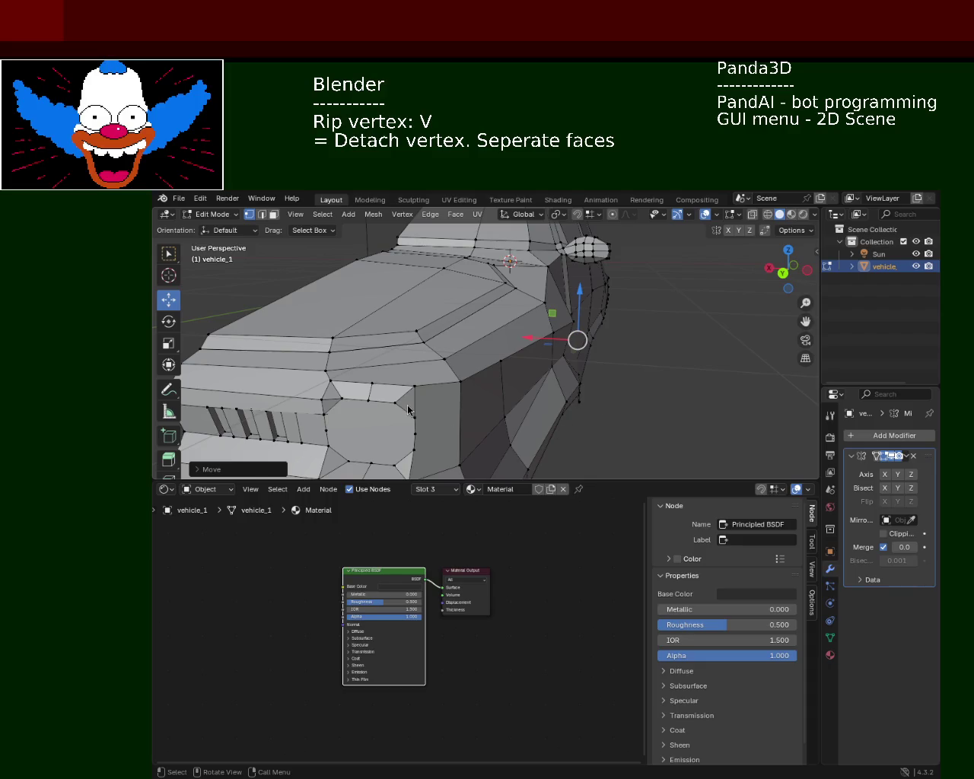
# In Edge select mode, select the lower border edges of the octagonal front face
pyautogui.moveTo(651, 413); pyautogui.dragTo(493, 344, button='middle')
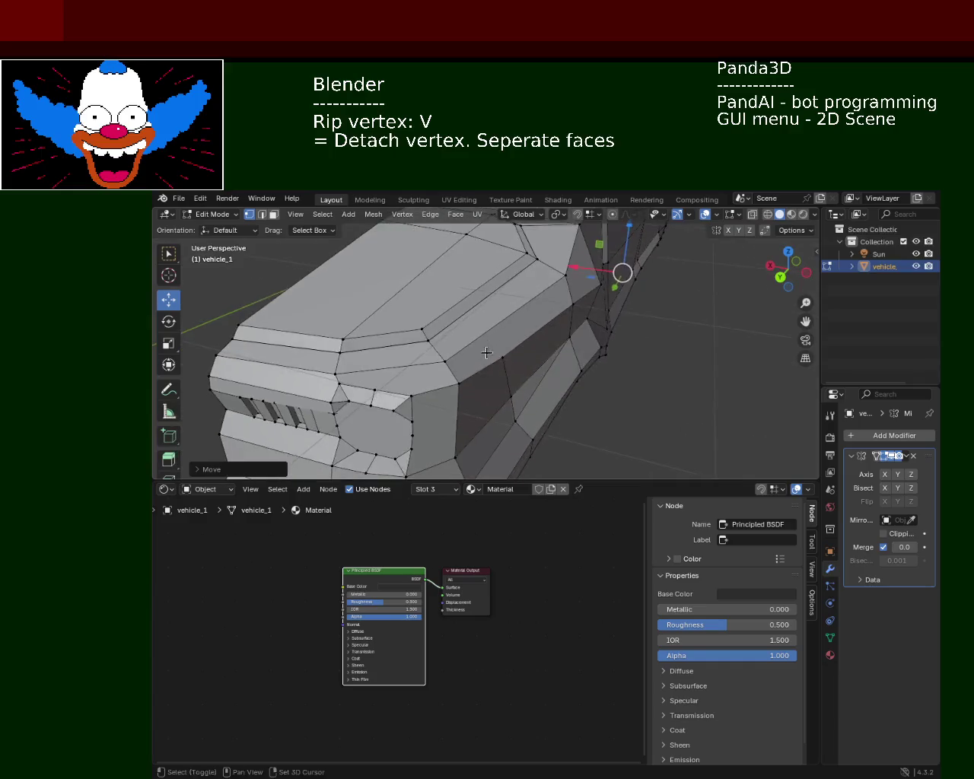
pyautogui.click(262, 214)
pyautogui.click(454, 329)
pyautogui.click(455, 323)
pyautogui.keyDown('shift'); pyautogui.rightClick(471, 342); pyautogui.keyUp('shift')
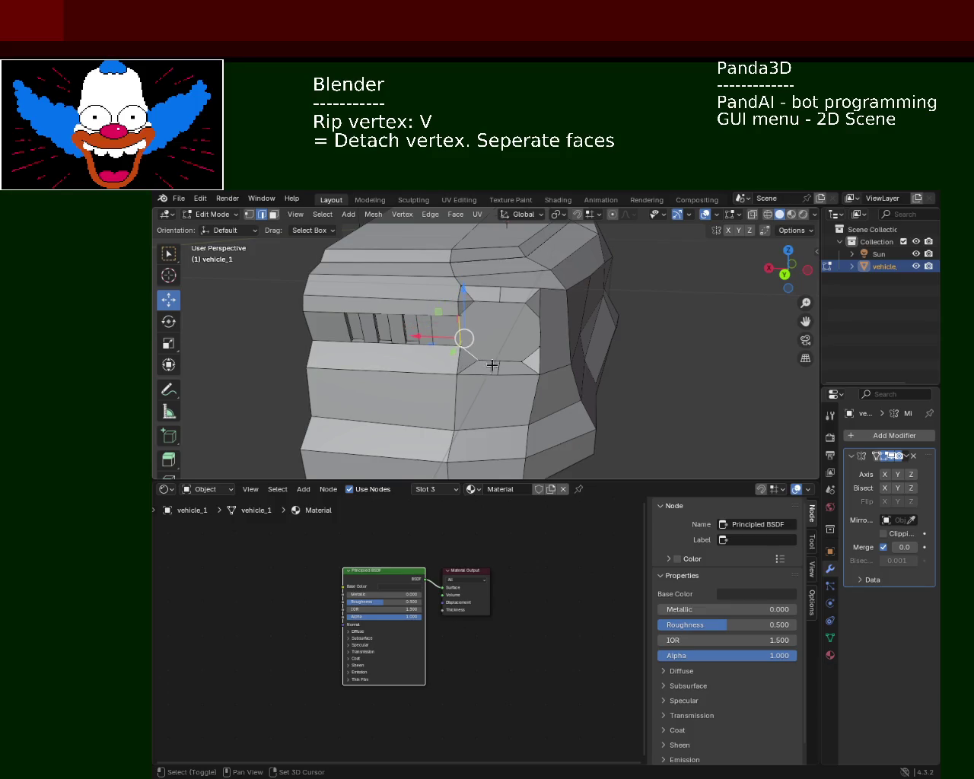
pyautogui.keyDown('shift'); pyautogui.click(502, 361); pyautogui.keyUp('shift')
pyautogui.keyDown('shift'); pyautogui.click(532, 352); pyautogui.keyUp('shift')
pyautogui.keyDown('shift'); pyautogui.click(537, 329); pyautogui.keyUp('shift')
# Add the face's top edges, select the whole octagonal face, and bring up the Edge menu
pyautogui.keyDown('shift'); pyautogui.click(465, 312); pyautogui.keyUp('shift')
pyautogui.keyDown('shift'); pyautogui.click(493, 301); pyautogui.keyUp('shift')
pyautogui.keyDown('shift'); pyautogui.click(512, 304); pyautogui.keyUp('shift')
pyautogui.keyDown('shift'); pyautogui.click(534, 312); pyautogui.keyUp('shift')
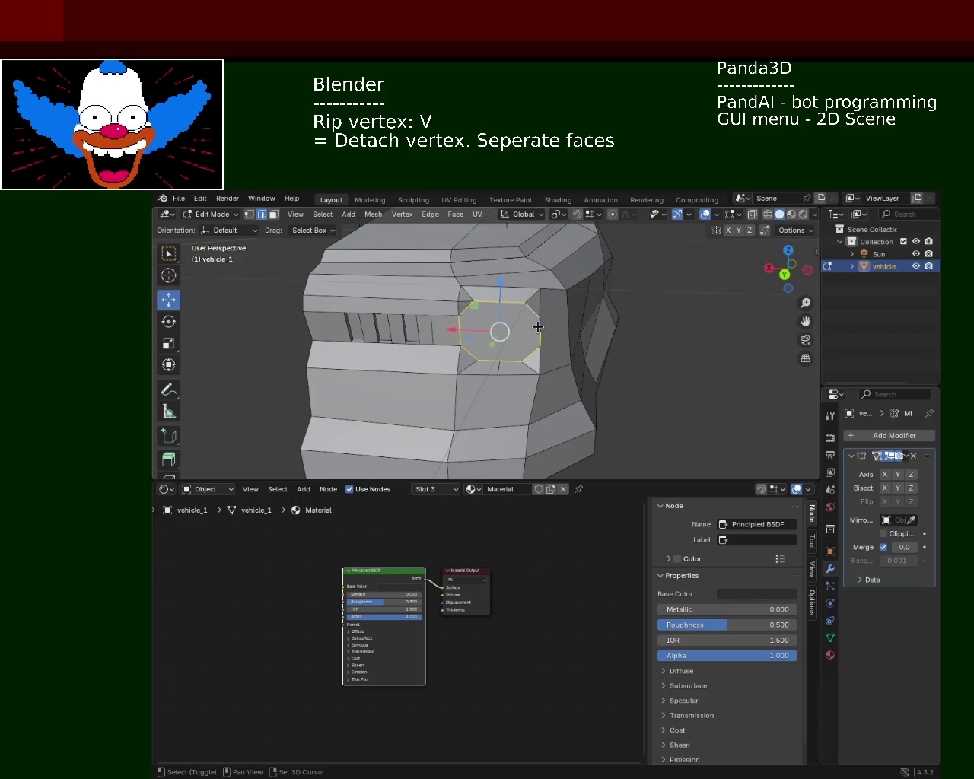
pyautogui.click(273, 214)
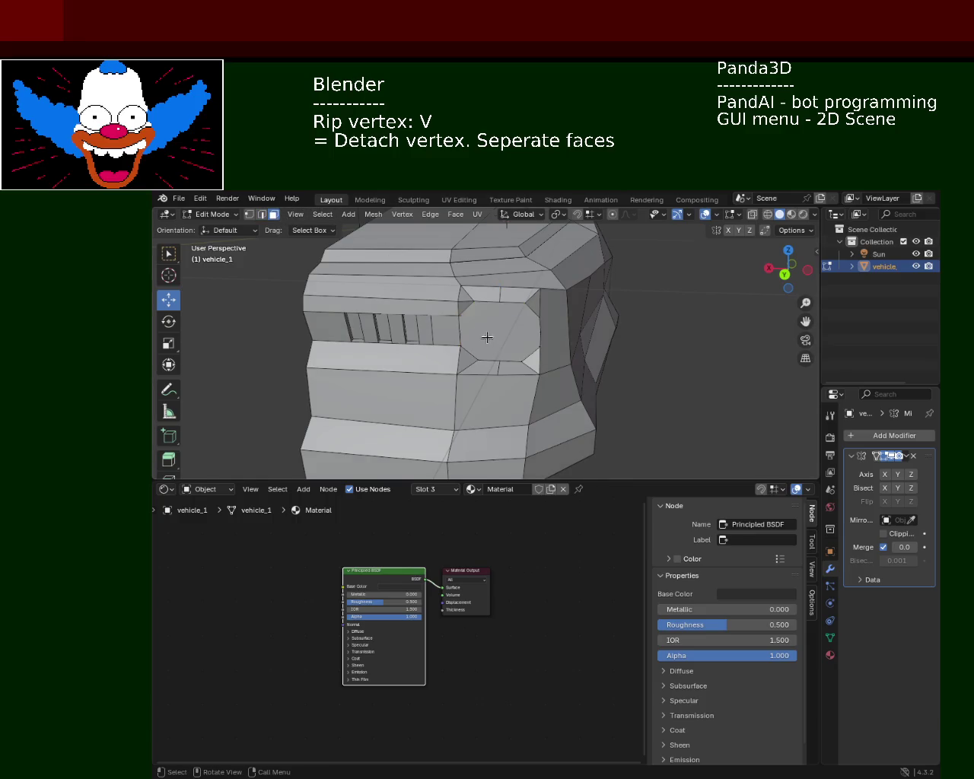
pyautogui.click(496, 343)
pyautogui.click(430, 214)
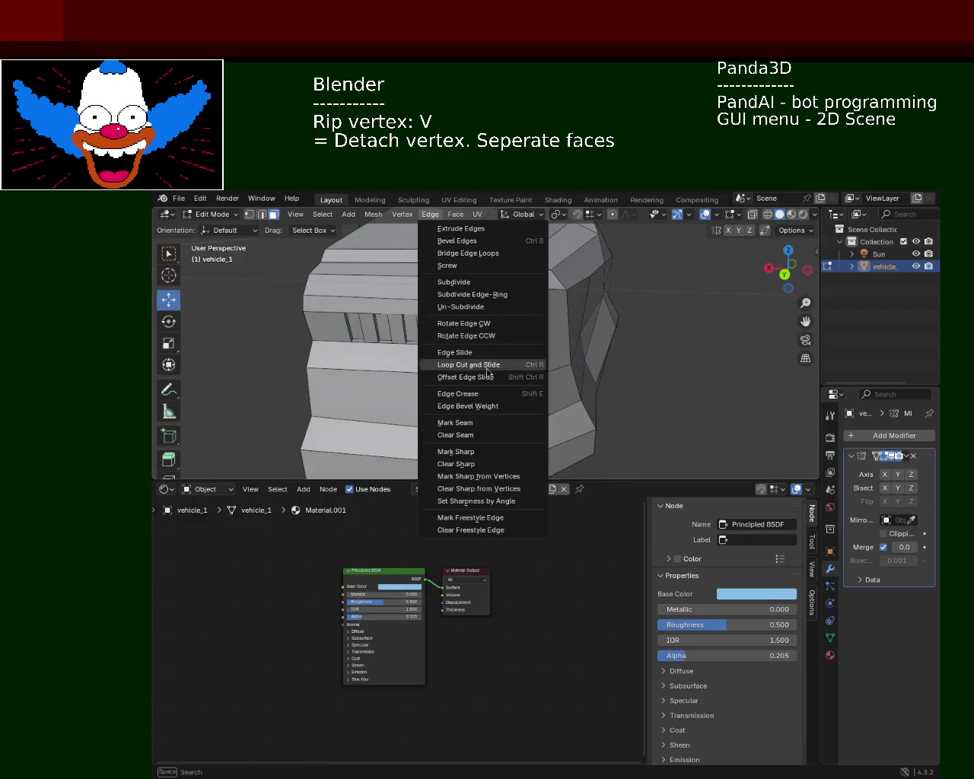
# Seam the side window face's outline and mark the neighbouring window face's edges sharp
pyautogui.click(477, 423)
pyautogui.moveTo(538, 340)
pyautogui.mouseDown(button='middle')
pyautogui.moveTo(449, 356)
pyautogui.moveTo(457, 346)
pyautogui.moveTo(516, 380)
pyautogui.moveTo(505, 338)
pyautogui.moveTo(479, 347)
pyautogui.moveTo(525, 327)
pyautogui.mouseUp(button='middle')
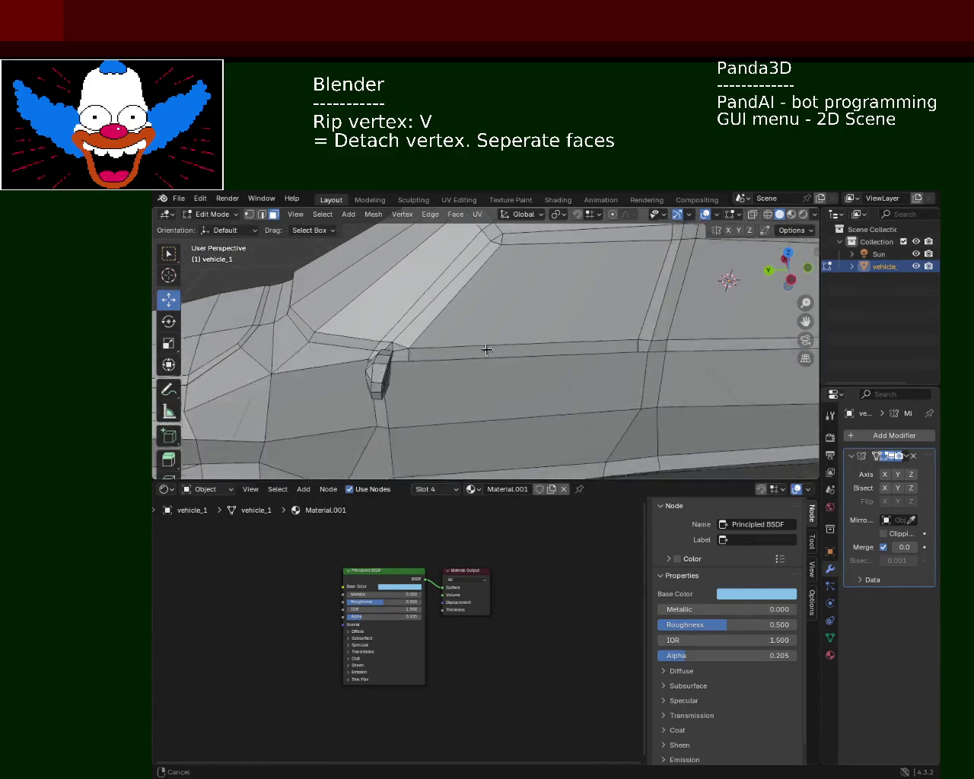
pyautogui.click(525, 321)
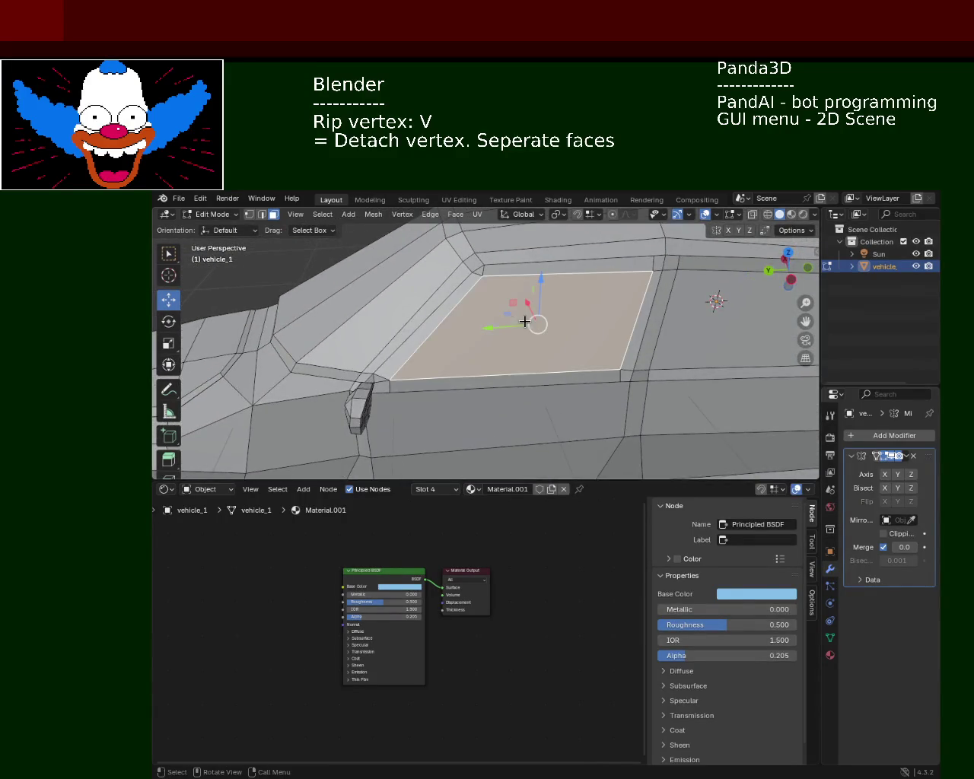
pyautogui.click(430, 214)
pyautogui.click(464, 423)
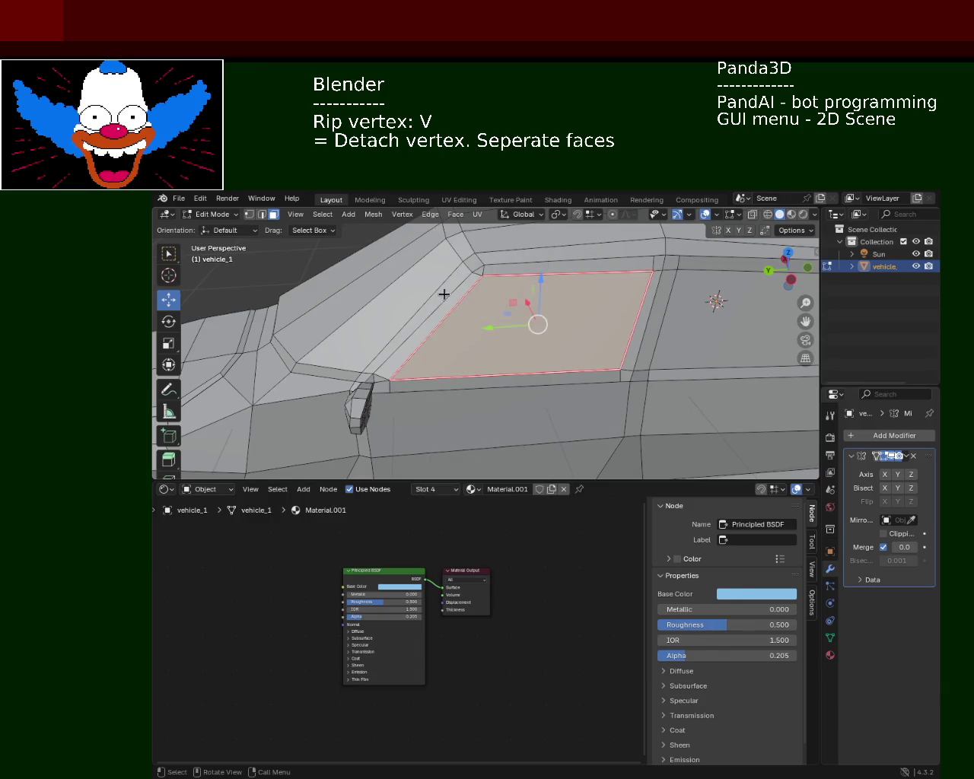
pyautogui.click(723, 329)
pyautogui.click(430, 214)
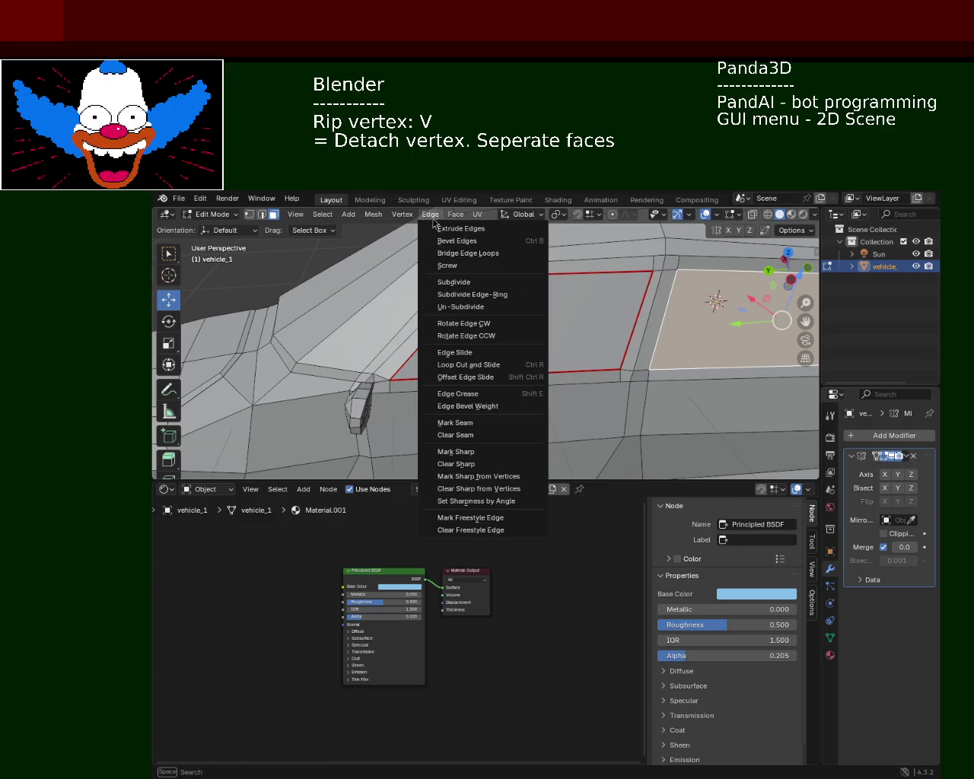
pyautogui.click(489, 452)
# Mark seams around the narrow front pillar face and its adjacent roof faces
pyautogui.moveTo(489, 322); pyautogui.dragTo(520, 302, button='middle')
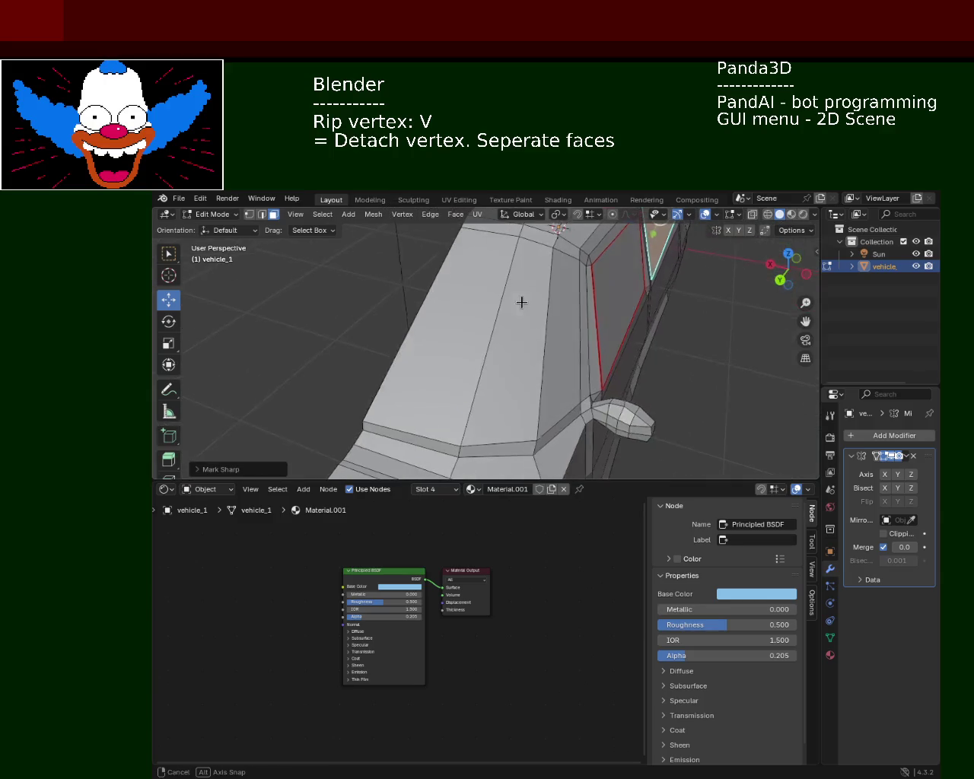
pyautogui.click(580, 338)
pyautogui.keyDown('shift'); pyautogui.click(518, 337); pyautogui.keyUp('shift')
pyautogui.keyDown('shift'); pyautogui.click(505, 326); pyautogui.keyUp('shift')
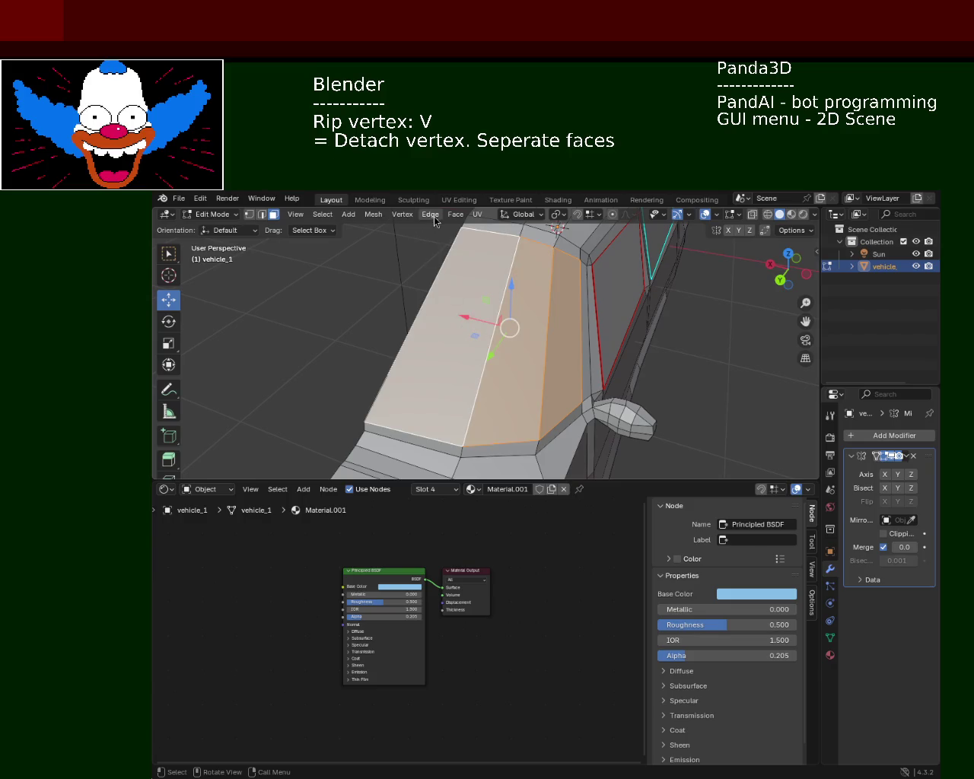
pyautogui.click(430, 214)
pyautogui.click(455, 422)
# Reselect only the narrow pillar face, then pick its bottom and vertical edges
pyautogui.moveTo(599, 322)
pyautogui.mouseDown(button='middle')
pyautogui.moveTo(537, 311)
pyautogui.moveTo(548, 340)
pyautogui.moveTo(544, 332)
pyautogui.mouseUp(button='middle')
pyautogui.keyDown('shift'); pyautogui.click(555, 348); pyautogui.keyUp('shift')
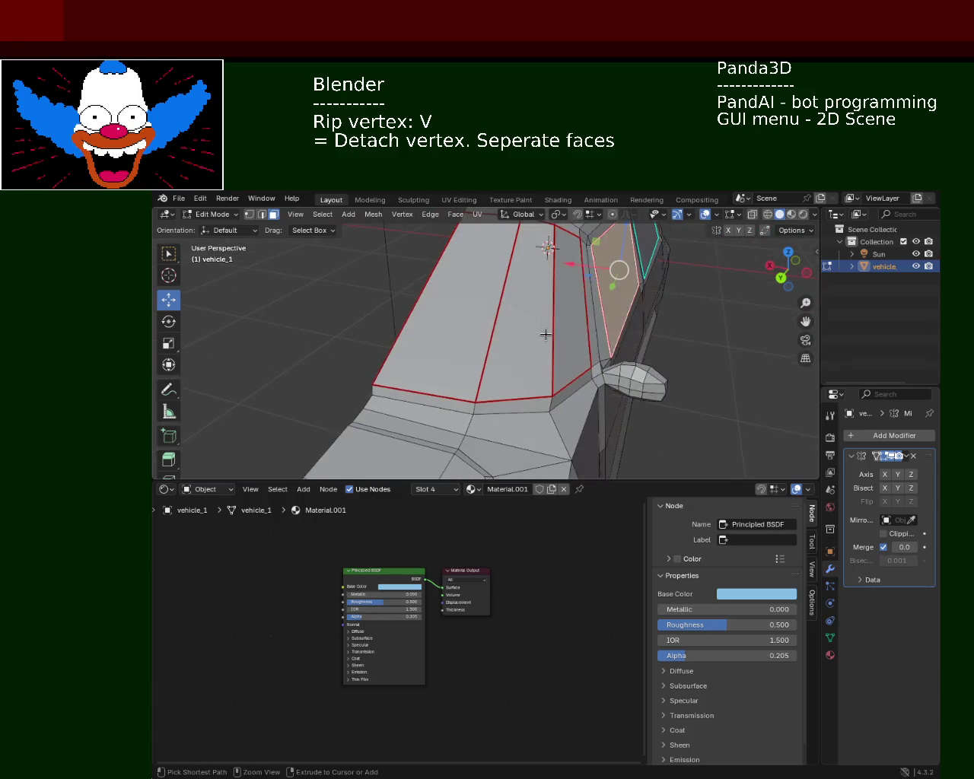
pyautogui.keyDown('ctrl'); pyautogui.click(545, 334); pyautogui.keyUp('ctrl')
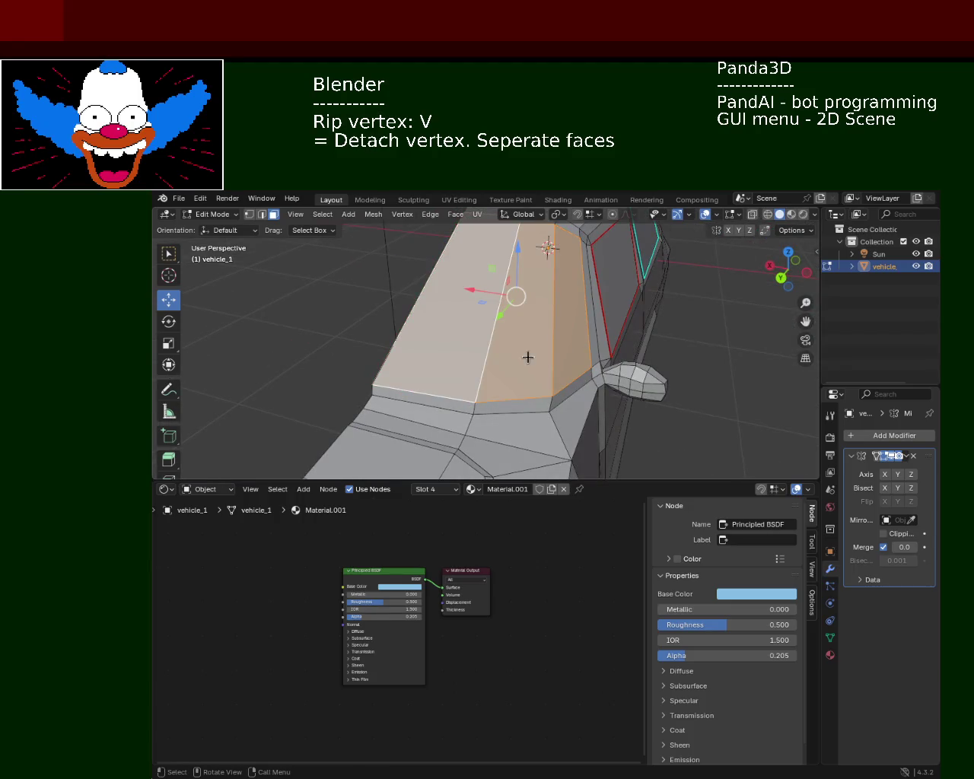
pyautogui.click(583, 341)
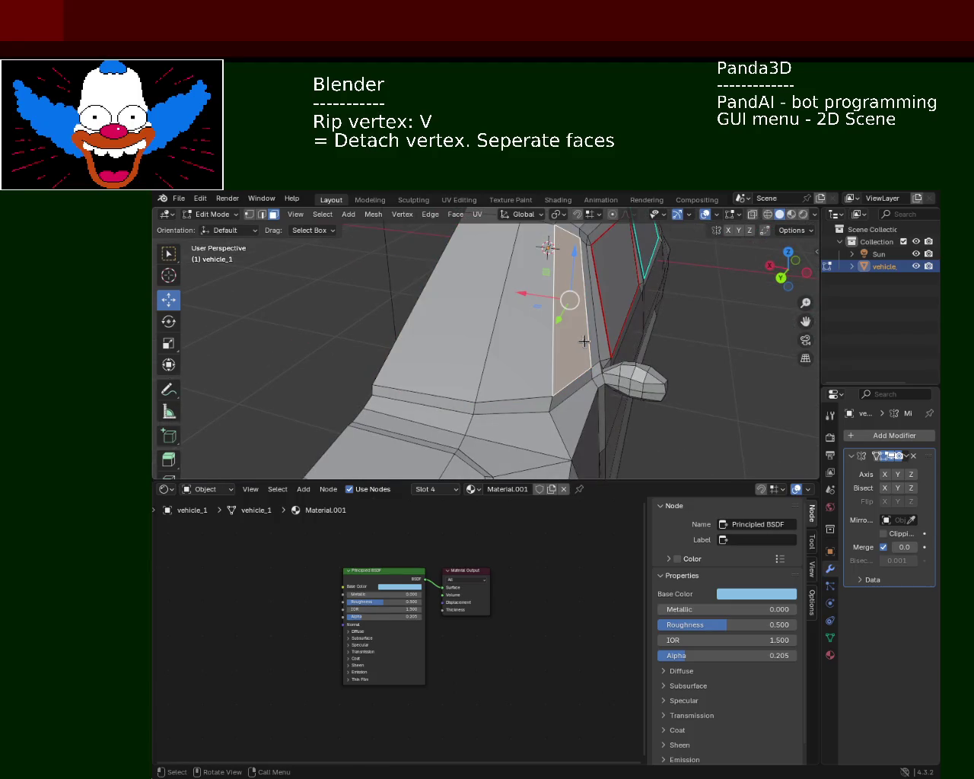
pyautogui.click(261, 214)
pyautogui.click(428, 387)
pyautogui.keyDown('shift'); pyautogui.click(504, 398); pyautogui.keyUp('shift')
pyautogui.keyDown('shift'); pyautogui.click(580, 348); pyautogui.keyUp('shift')
# Select the pillar's border edges from the lower corner up to the top roof edge
pyautogui.click(560, 382)
pyautogui.keyDown('shift'); pyautogui.click(411, 392); pyautogui.keyUp('shift')
pyautogui.keyDown('shift'); pyautogui.click(516, 399); pyautogui.keyUp('shift')
pyautogui.keyDown('shift'); pyautogui.click(569, 381); pyautogui.keyUp('shift')
pyautogui.keyDown('shift'); pyautogui.click(580, 335); pyautogui.keyUp('shift')
pyautogui.moveTo(573, 279); pyautogui.dragTo(577, 285, button='middle')
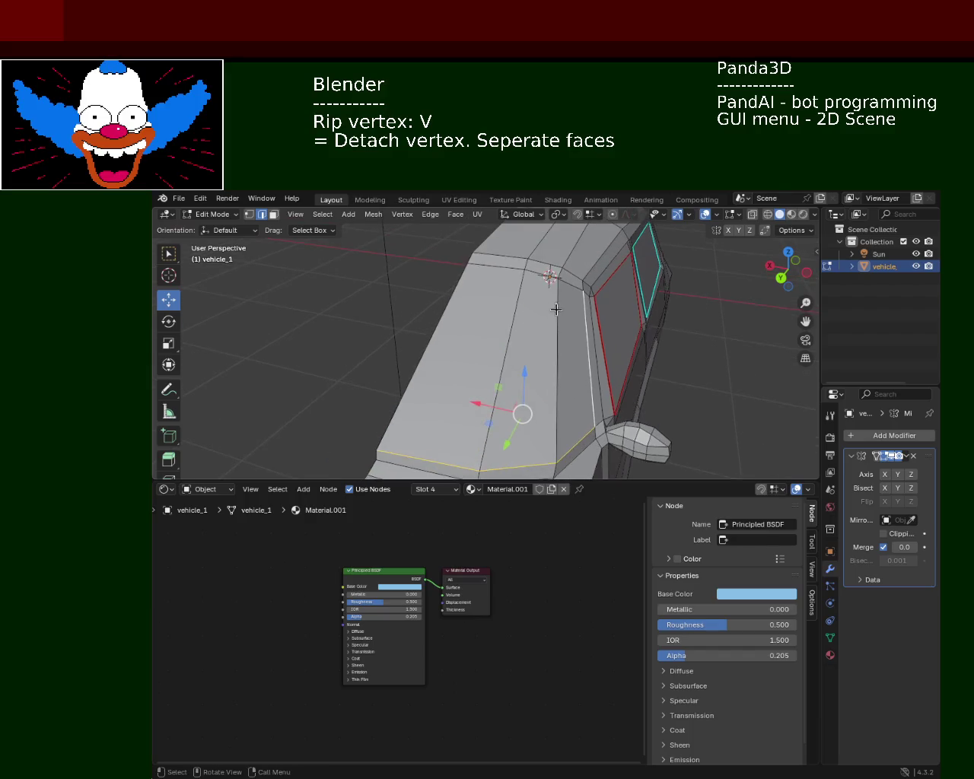
pyautogui.keyDown('shift'); pyautogui.click(480, 267); pyautogui.keyUp('shift')
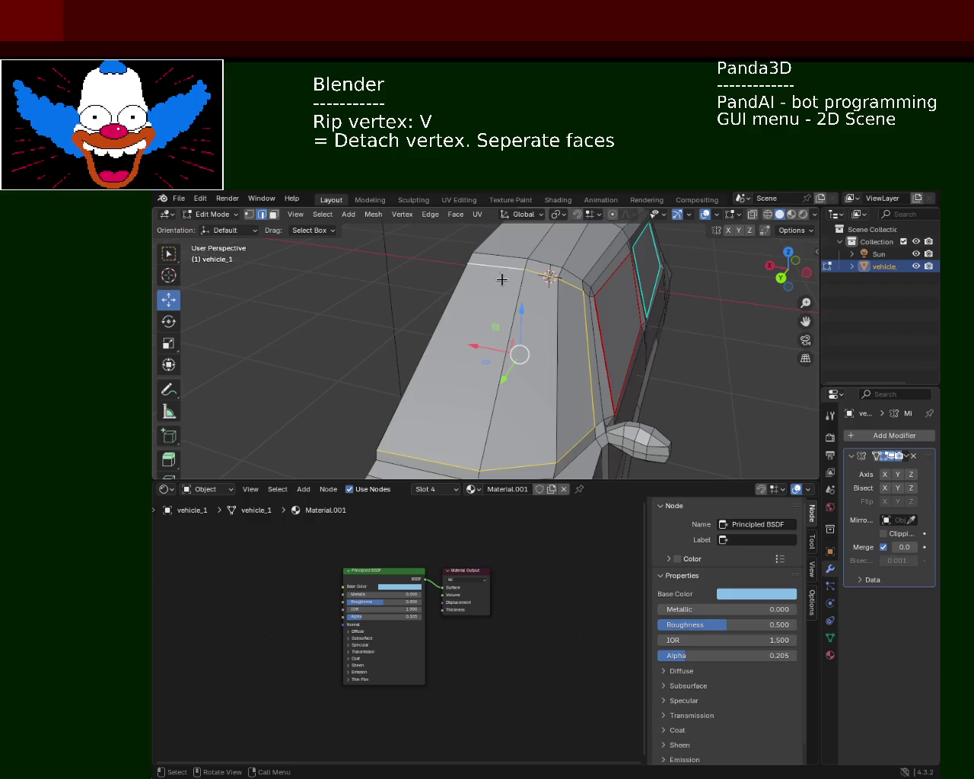
pyautogui.click(430, 215)
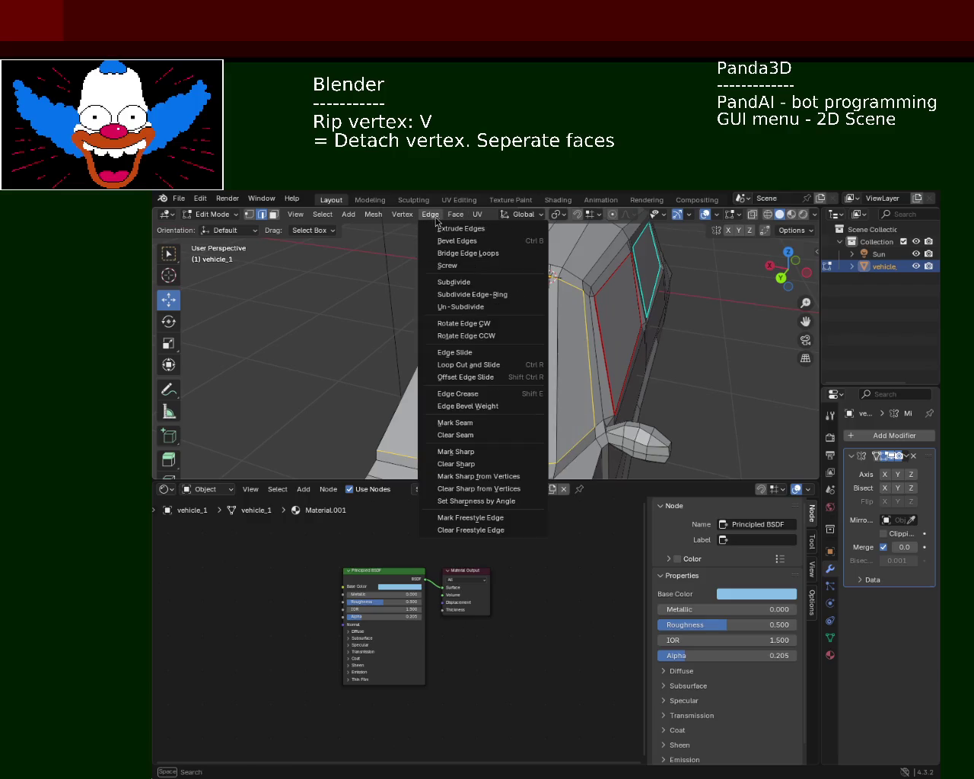
# Seam the selected pillar edges and the outline of the rear side window face
pyautogui.click(491, 424)
pyautogui.moveTo(495, 419)
pyautogui.mouseDown(button='middle')
pyautogui.moveTo(509, 307)
pyautogui.moveTo(533, 308)
pyautogui.mouseUp(button='middle')
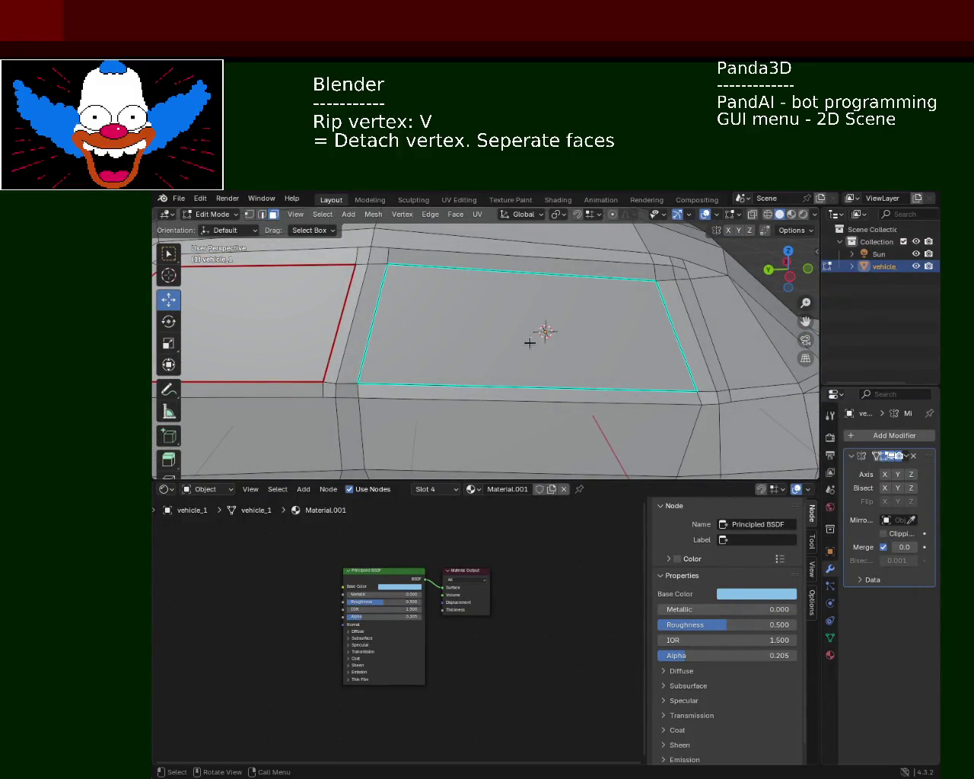
pyautogui.press('3')
pyautogui.click(456, 216)
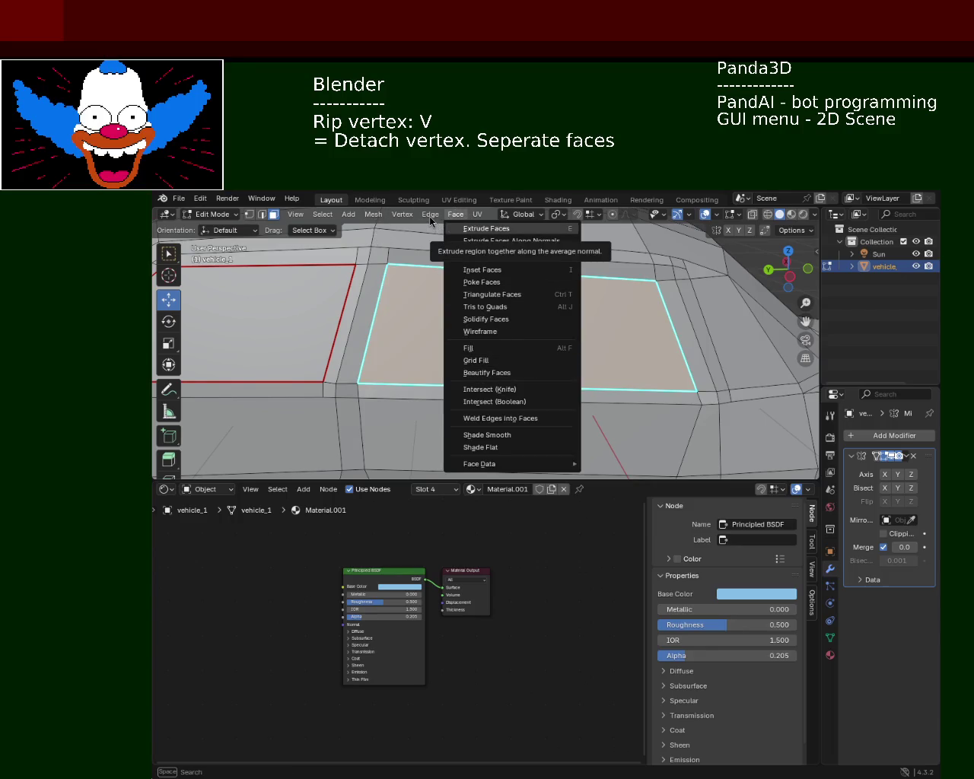
pyautogui.click(465, 423)
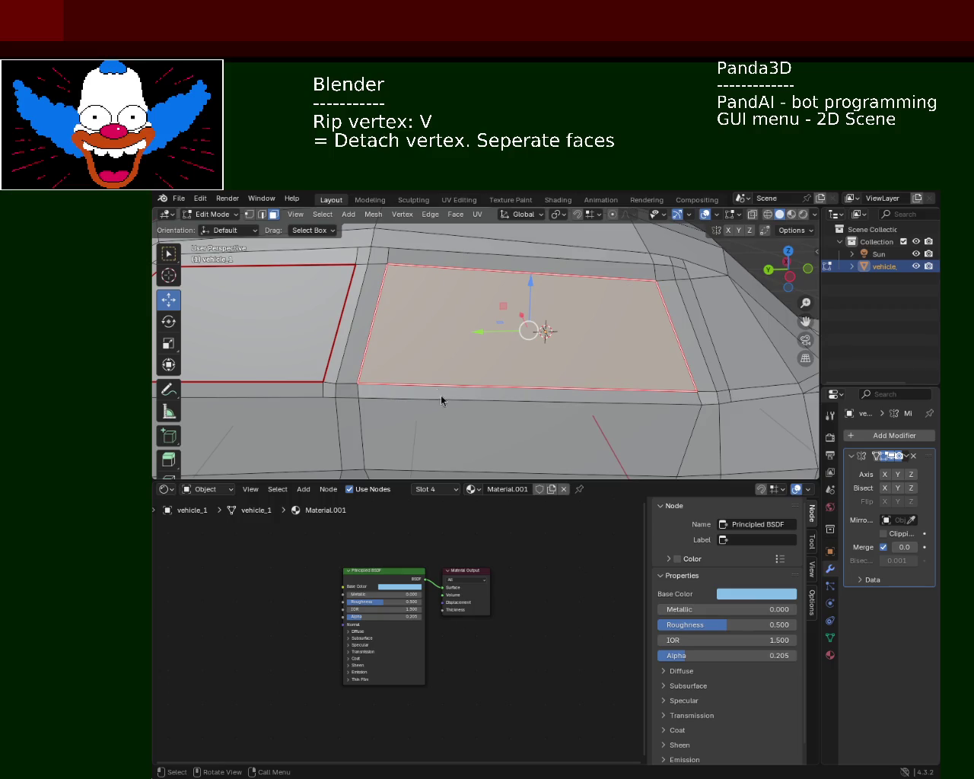
# Move to the rear pillar and select the two roof edges above it
pyautogui.click(629, 409)
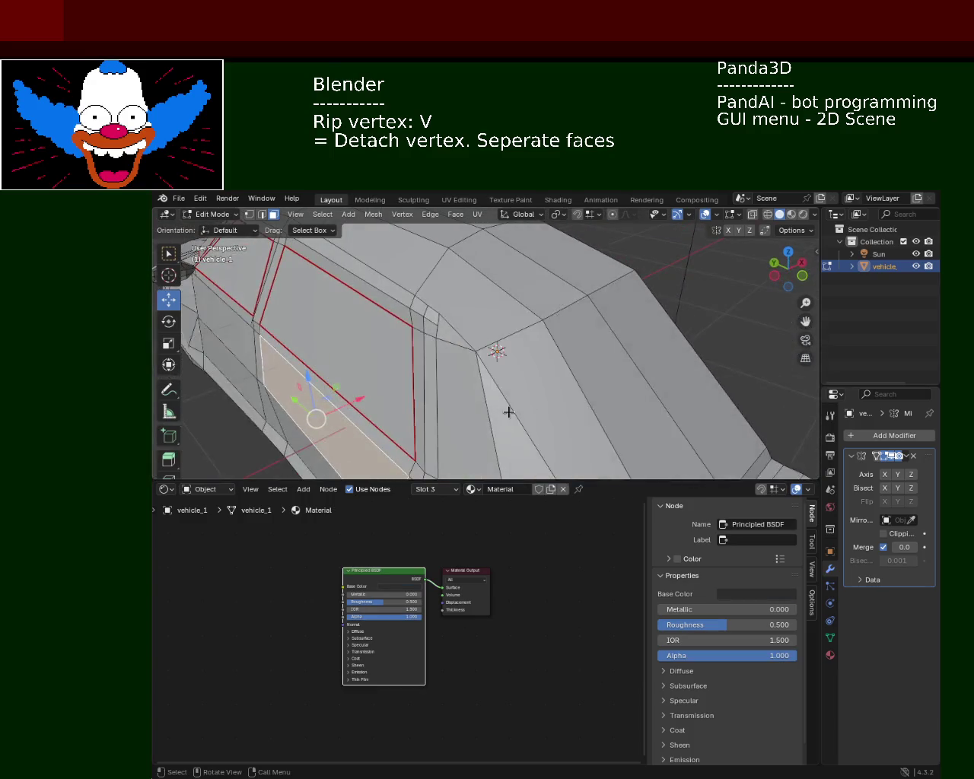
pyautogui.moveTo(629, 409)
pyautogui.mouseDown(button='middle')
pyautogui.moveTo(522, 376)
pyautogui.moveTo(472, 381)
pyautogui.mouseUp(button='middle')
pyautogui.scroll(-5, 504, 332)
pyautogui.click(495, 334)
pyautogui.click(261, 215)
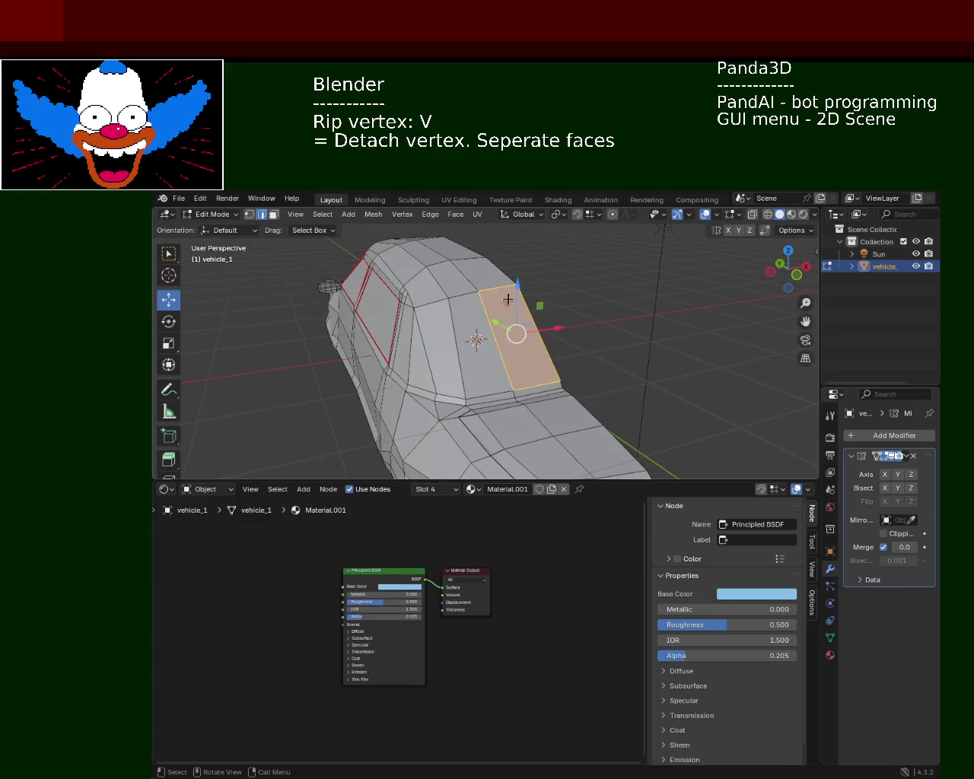
pyautogui.click(508, 297)
pyautogui.keyDown('shift'); pyautogui.click(438, 300); pyautogui.keyUp('shift')
# Add the side, short bottom and lower roof edges, and mark them all as seams
pyautogui.moveTo(459, 397)
pyautogui.mouseDown(button='middle')
pyautogui.moveTo(580, 378)
pyautogui.moveTo(472, 367)
pyautogui.moveTo(473, 358)
pyautogui.mouseUp(button='middle')
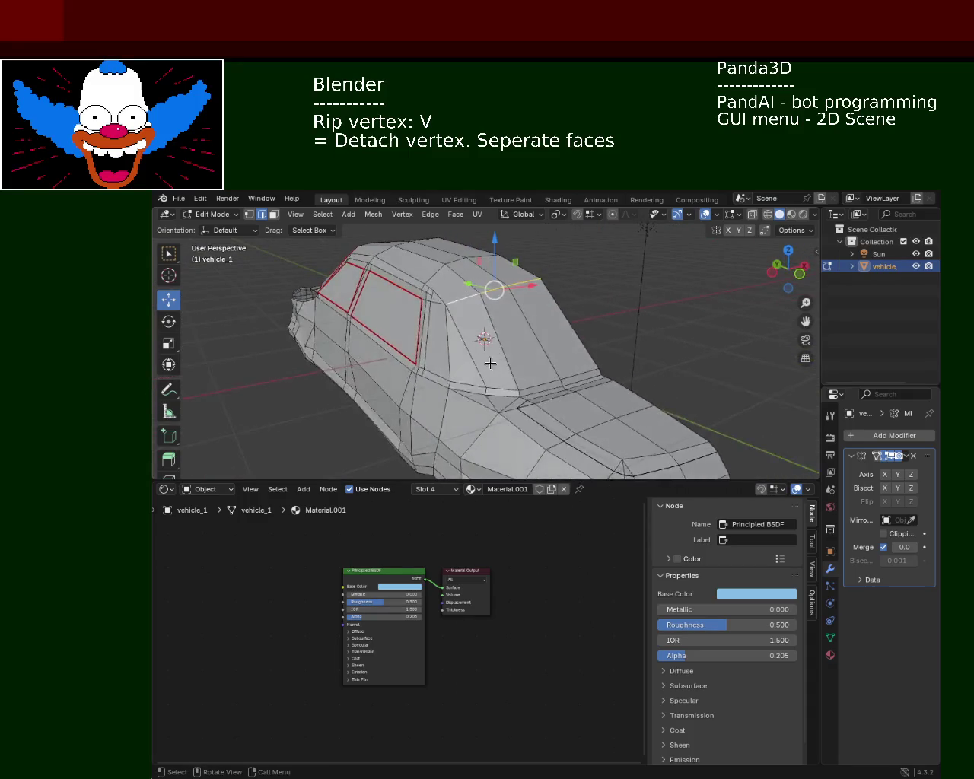
pyautogui.keyDown('shift'); pyautogui.click(472, 358); pyautogui.keyUp('shift')
pyautogui.keyDown('shift'); pyautogui.click(496, 389); pyautogui.keyUp('shift')
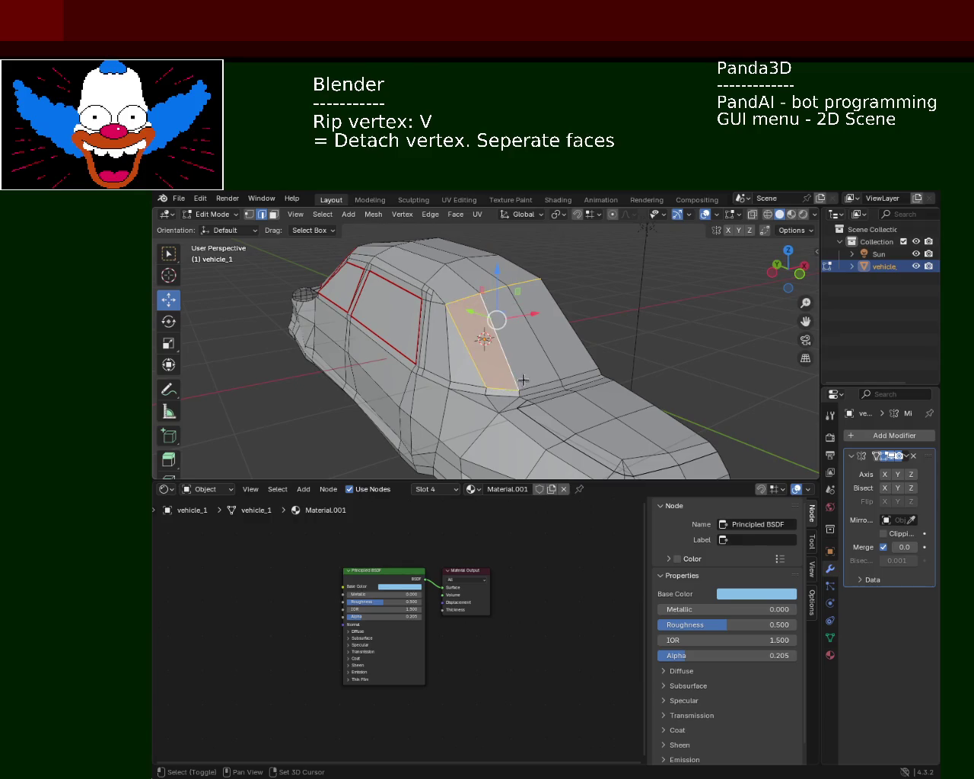
pyautogui.keyDown('shift'); pyautogui.click(559, 377); pyautogui.keyUp('shift')
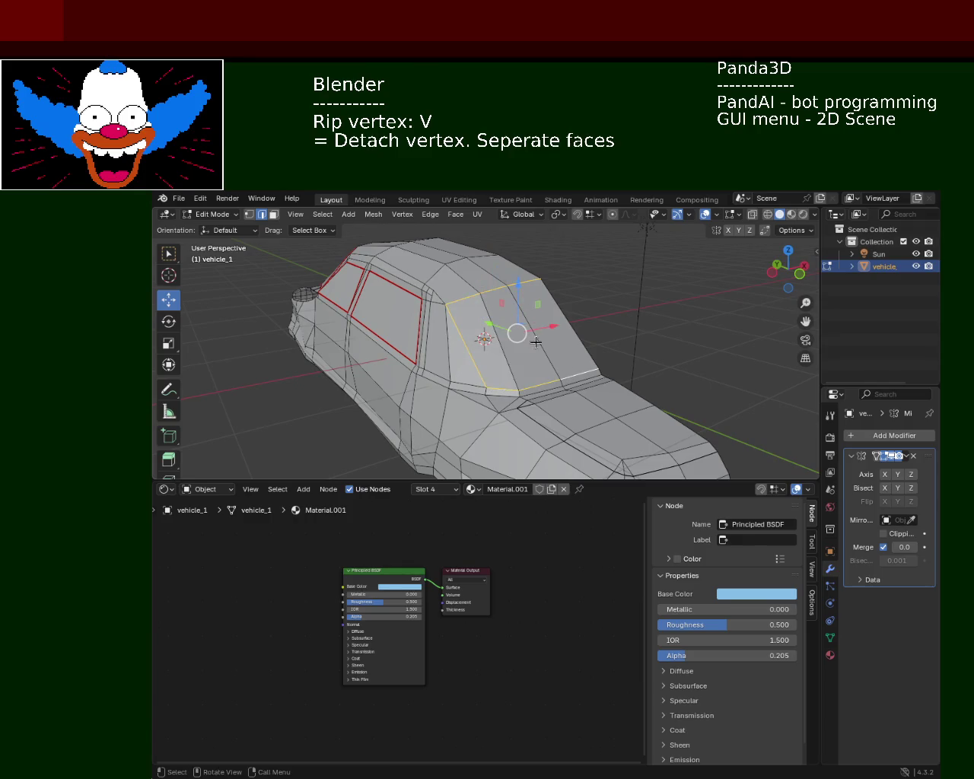
pyautogui.click(455, 214)
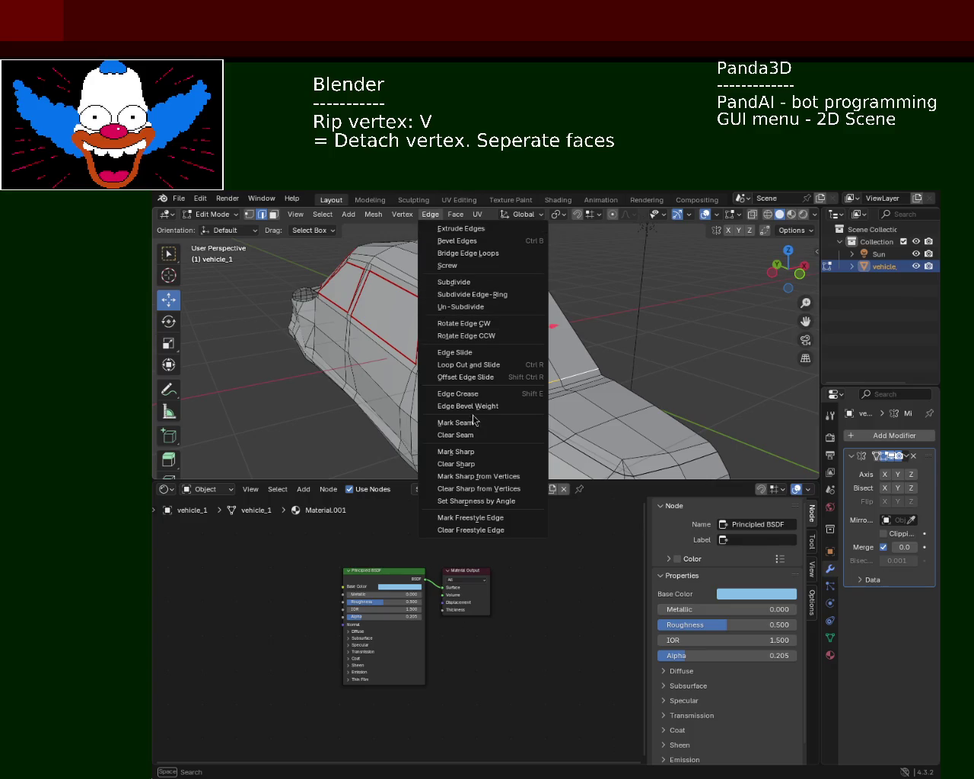
pyautogui.click(455, 424)
pyautogui.moveTo(543, 367)
pyautogui.mouseDown(button='middle')
pyautogui.moveTo(613, 369)
pyautogui.moveTo(528, 334)
pyautogui.mouseUp(button='middle')
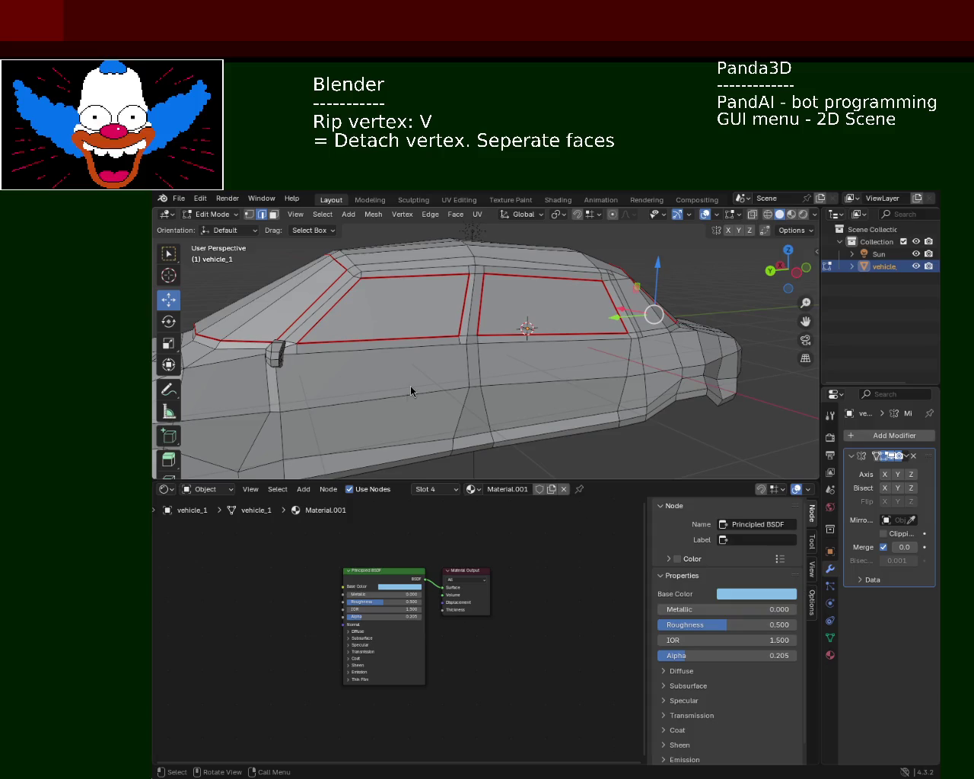
# Select the window's four corner vertices and mark seams around that window face
pyautogui.moveTo(452, 386)
pyautogui.mouseDown(button='middle')
pyautogui.moveTo(483, 390)
pyautogui.moveTo(472, 362)
pyautogui.moveTo(464, 369)
pyautogui.moveTo(414, 355)
pyautogui.moveTo(431, 366)
pyautogui.moveTo(432, 381)
pyautogui.moveTo(490, 381)
pyautogui.mouseUp(button='middle')
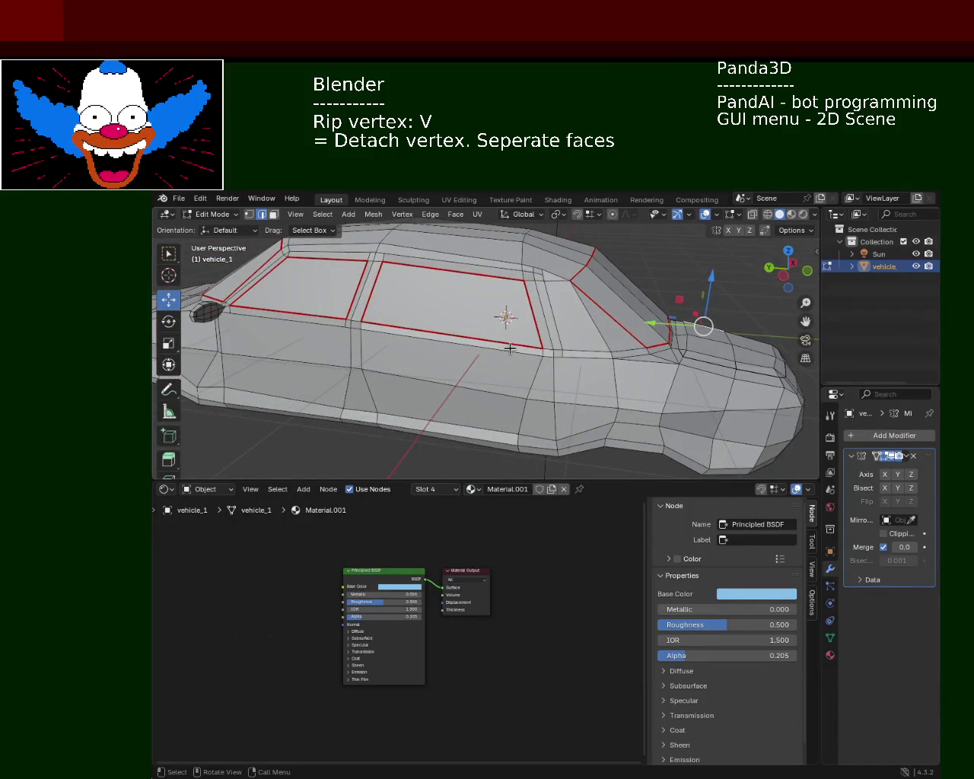
pyautogui.moveTo(562, 338)
pyautogui.mouseDown(button='middle')
pyautogui.moveTo(535, 359)
pyautogui.moveTo(516, 354)
pyautogui.moveTo(603, 347)
pyautogui.mouseUp(button='middle')
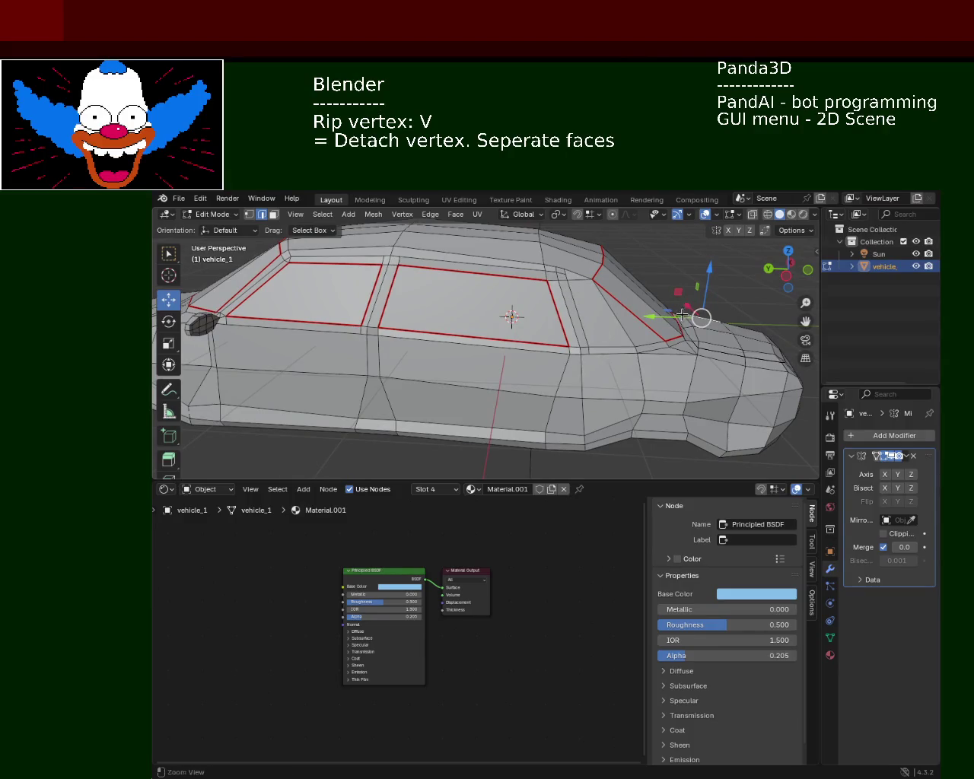
pyautogui.moveTo(688, 304); pyautogui.dragTo(676, 309, button='middle')
pyautogui.click(250, 216)
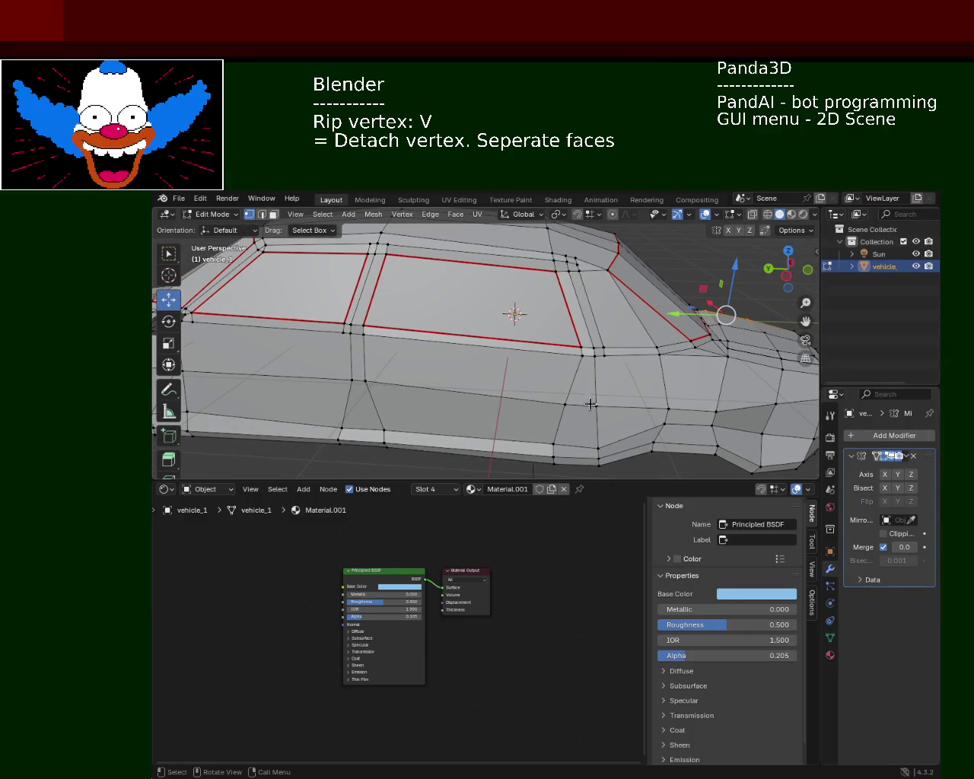
pyautogui.click(605, 346)
pyautogui.keyDown('shift'); pyautogui.click(657, 347); pyautogui.keyUp('shift')
pyautogui.keyDown('shift'); pyautogui.click(608, 270); pyautogui.keyUp('shift')
pyautogui.keyDown('shift'); pyautogui.click(579, 271); pyautogui.keyUp('shift')
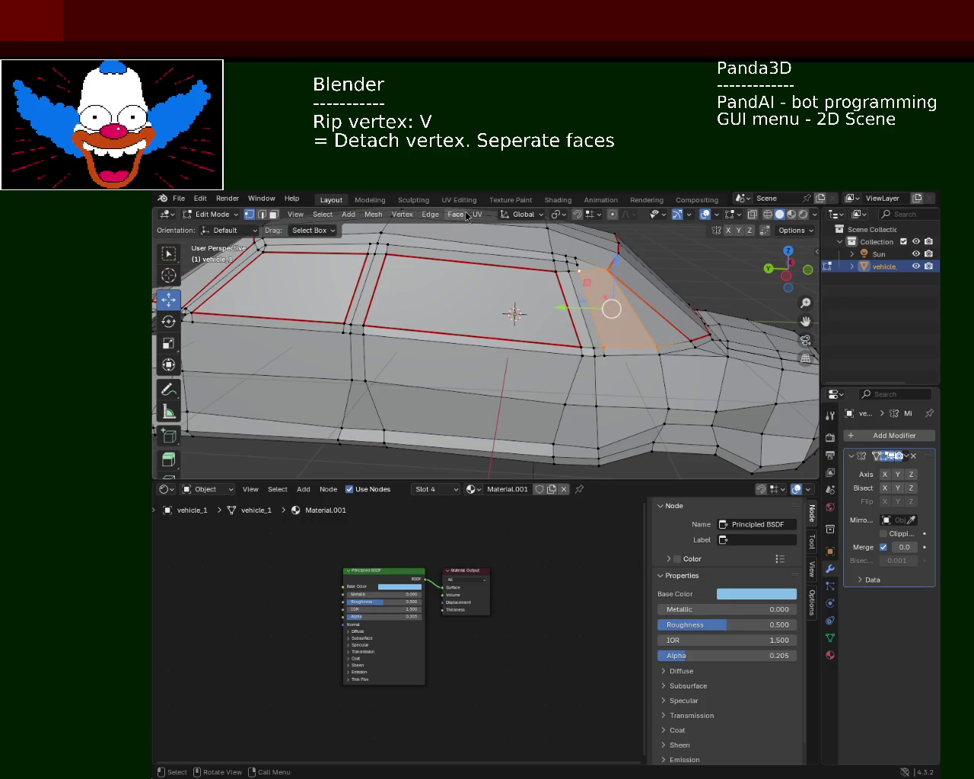
pyautogui.click(430, 214)
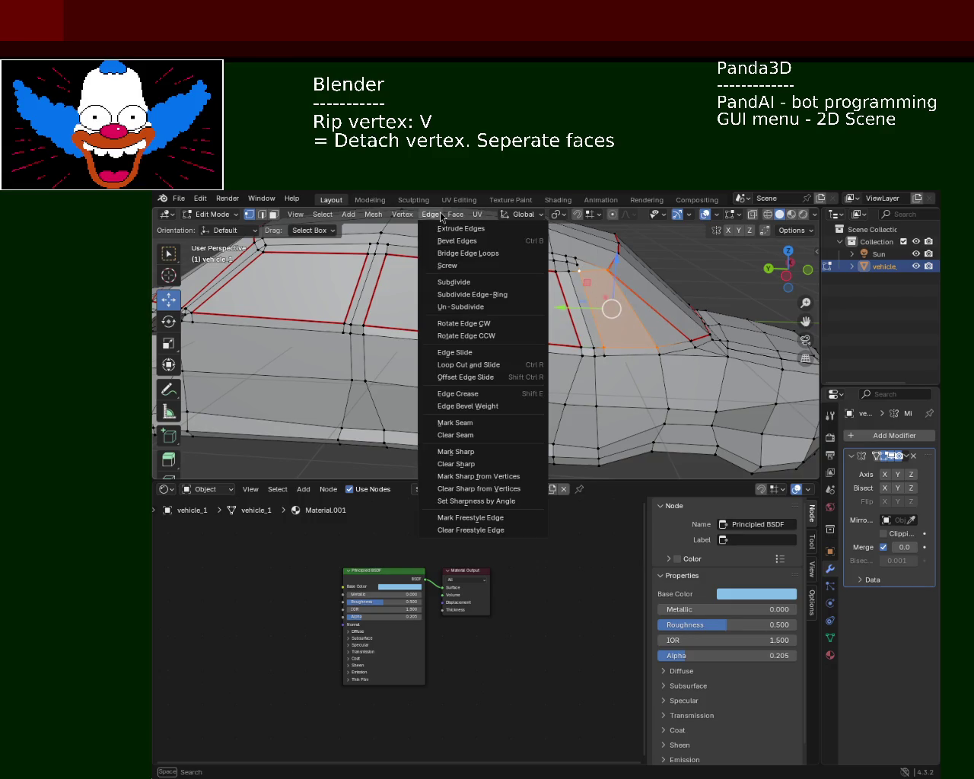
pyautogui.click(480, 423)
# Orbit to a side view of the car and save vehicle_1.blend
pyautogui.click(580, 346)
pyautogui.moveTo(538, 337)
pyautogui.mouseDown(button='middle')
pyautogui.moveTo(582, 331)
pyautogui.moveTo(481, 342)
pyautogui.moveTo(520, 330)
pyautogui.moveTo(488, 351)
pyautogui.mouseUp(button='middle')
pyautogui.scroll(3, 487, 351)
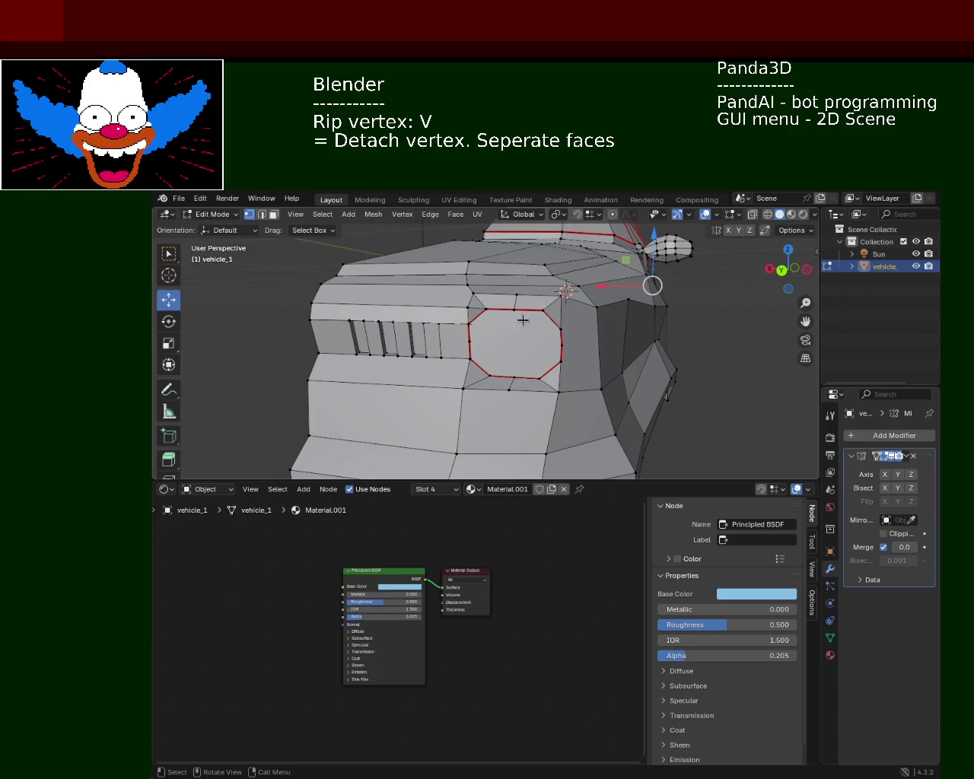
pyautogui.moveTo(594, 346); pyautogui.dragTo(546, 321, button='middle')
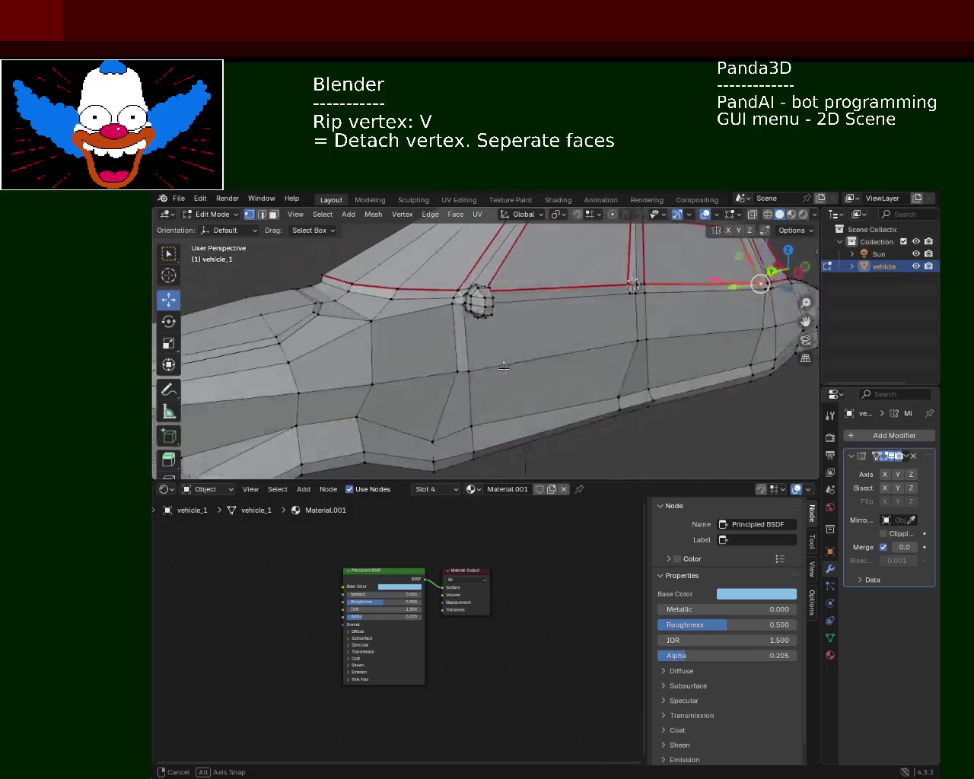
pyautogui.scroll(-3, 545, 321)
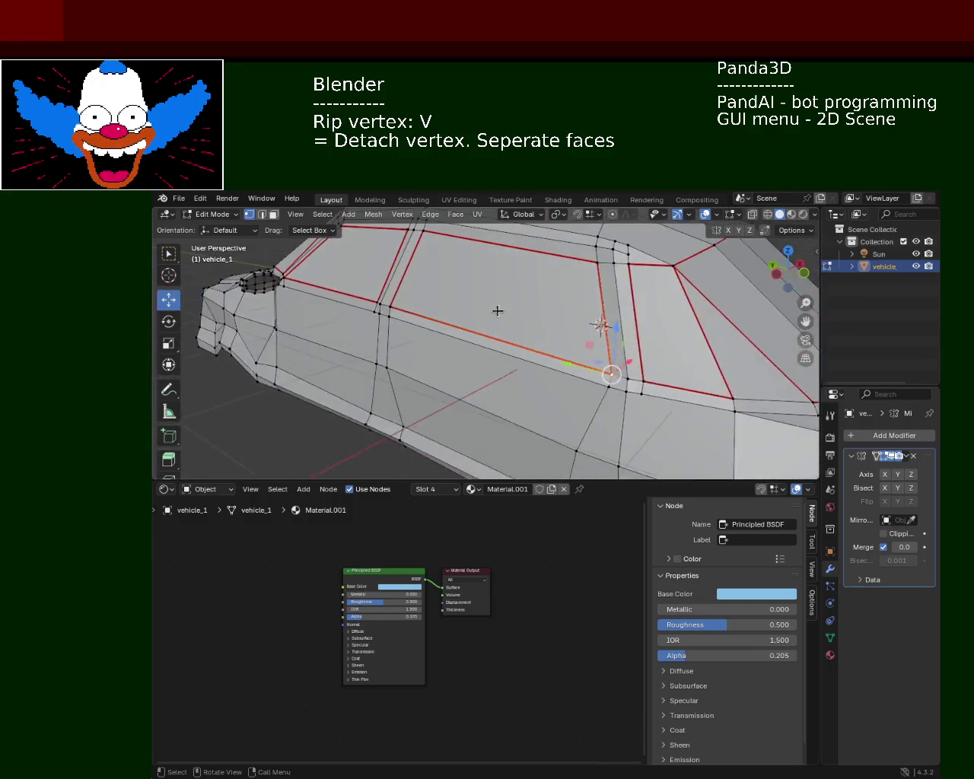
pyautogui.scroll(-3, 496, 309)
pyautogui.moveTo(530, 348)
pyautogui.mouseDown(button='middle')
pyautogui.moveTo(452, 335)
pyautogui.moveTo(594, 335)
pyautogui.mouseUp(button='middle')
pyautogui.hotkey('ctrl', 's')
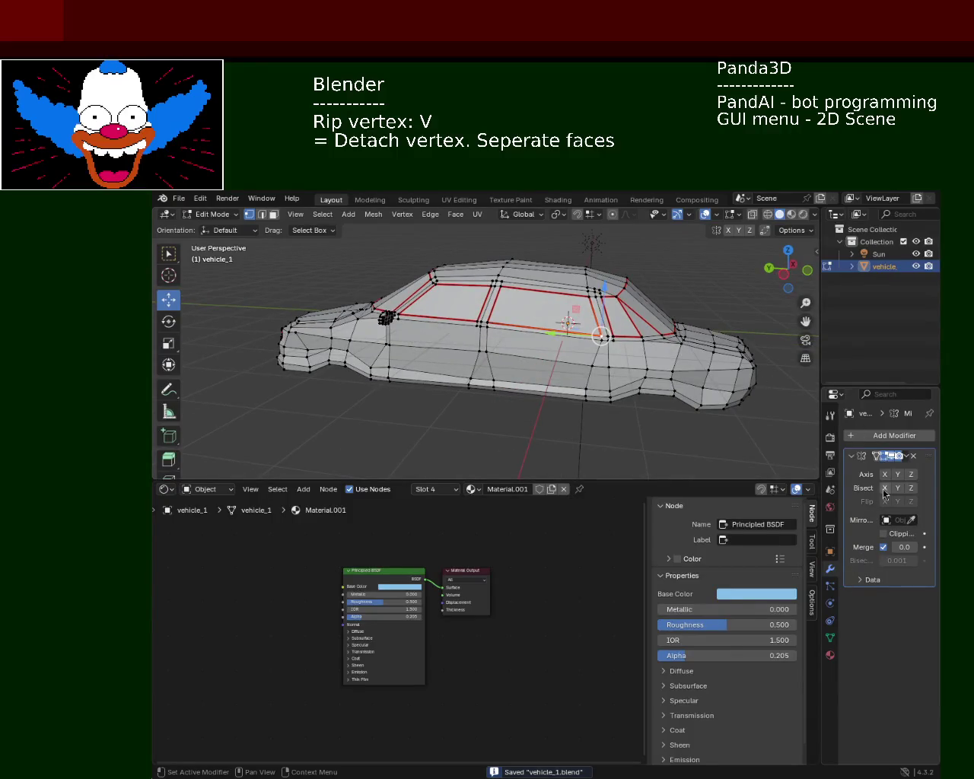
# Return to Object Mode and apply the Mirror modifier, then undo it after inspecting the result
pyautogui.click(905, 457)
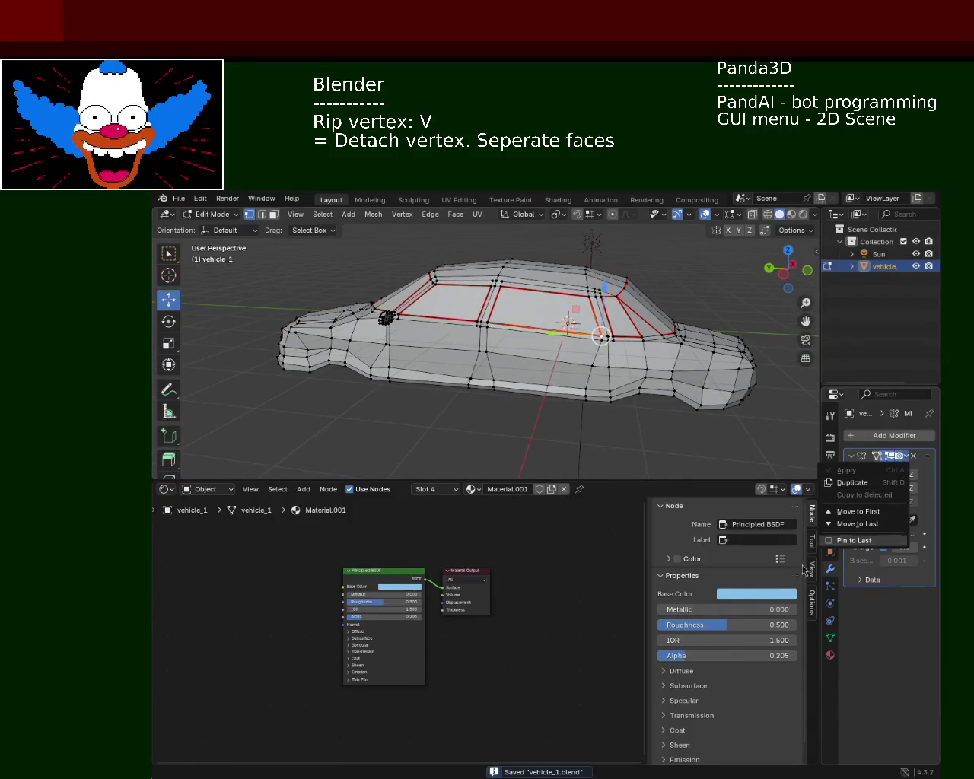
pyautogui.press('Tab')
pyautogui.click(906, 457)
pyautogui.click(853, 467)
pyautogui.moveTo(640, 322)
pyautogui.mouseDown(button='middle')
pyautogui.moveTo(498, 344)
pyautogui.moveTo(552, 354)
pyautogui.mouseUp(button='middle')
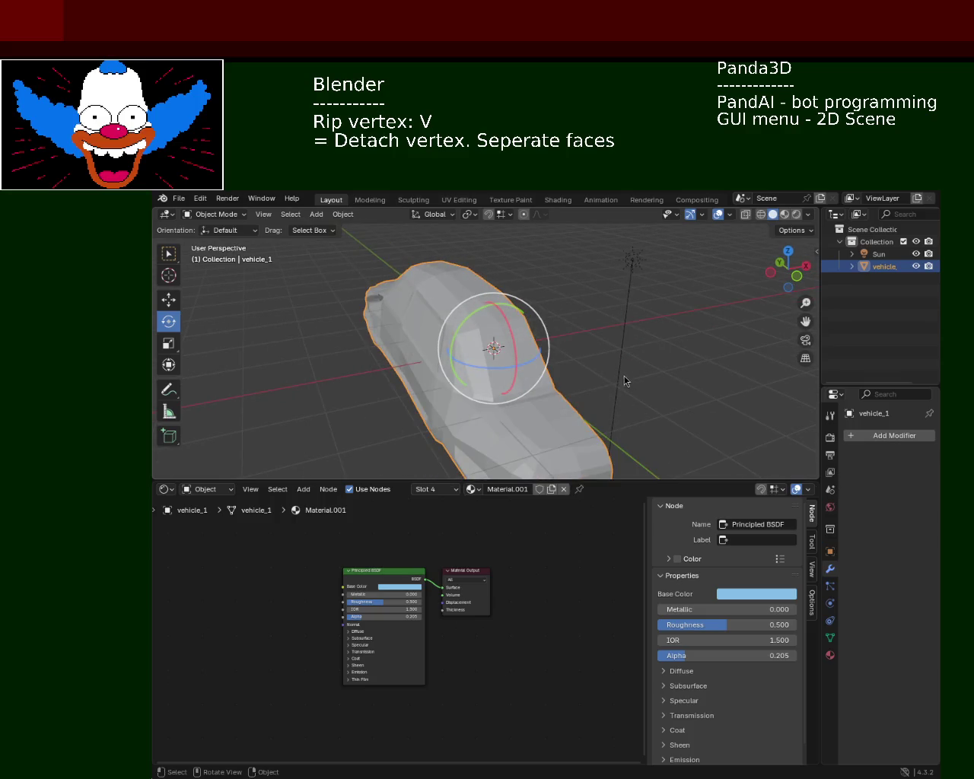
pyautogui.hotkey('ctrl', 'z')
# Set the Mirror modifier axis to Y and apply the modifier
pyautogui.click(897, 477)
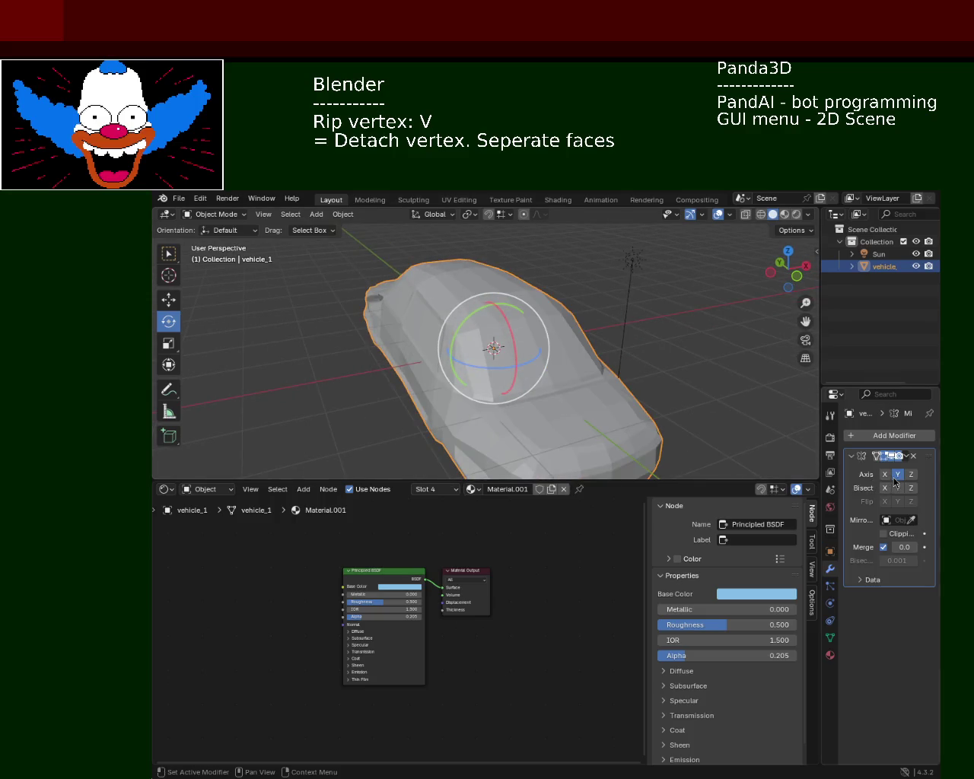
pyautogui.moveTo(582, 335); pyautogui.dragTo(578, 341, button='middle')
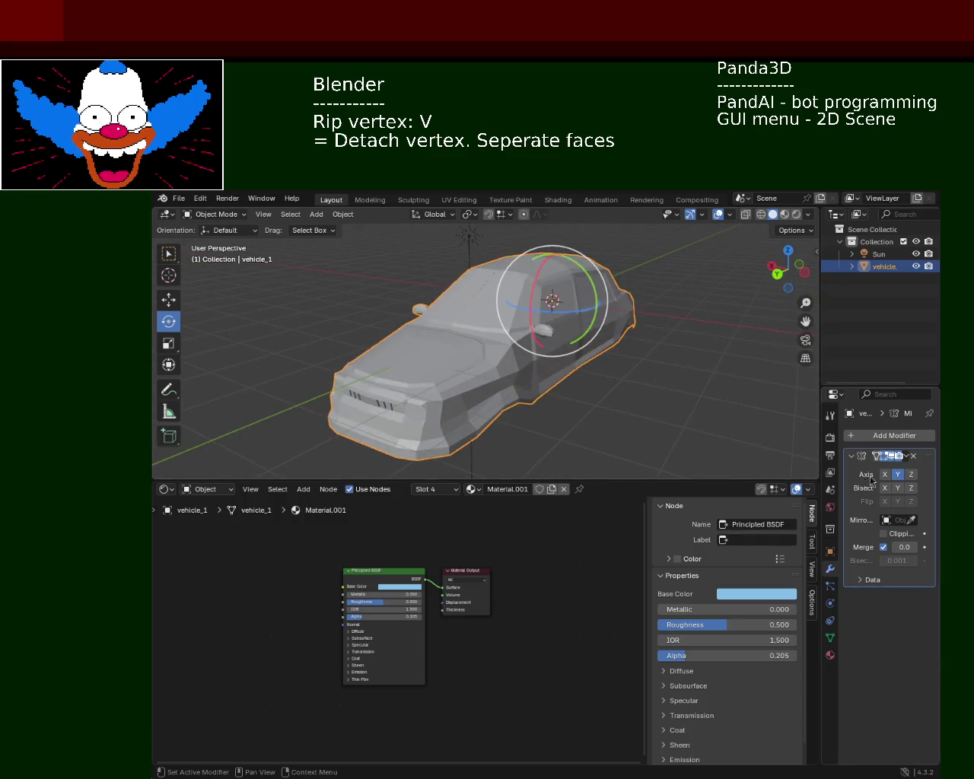
pyautogui.click(906, 457)
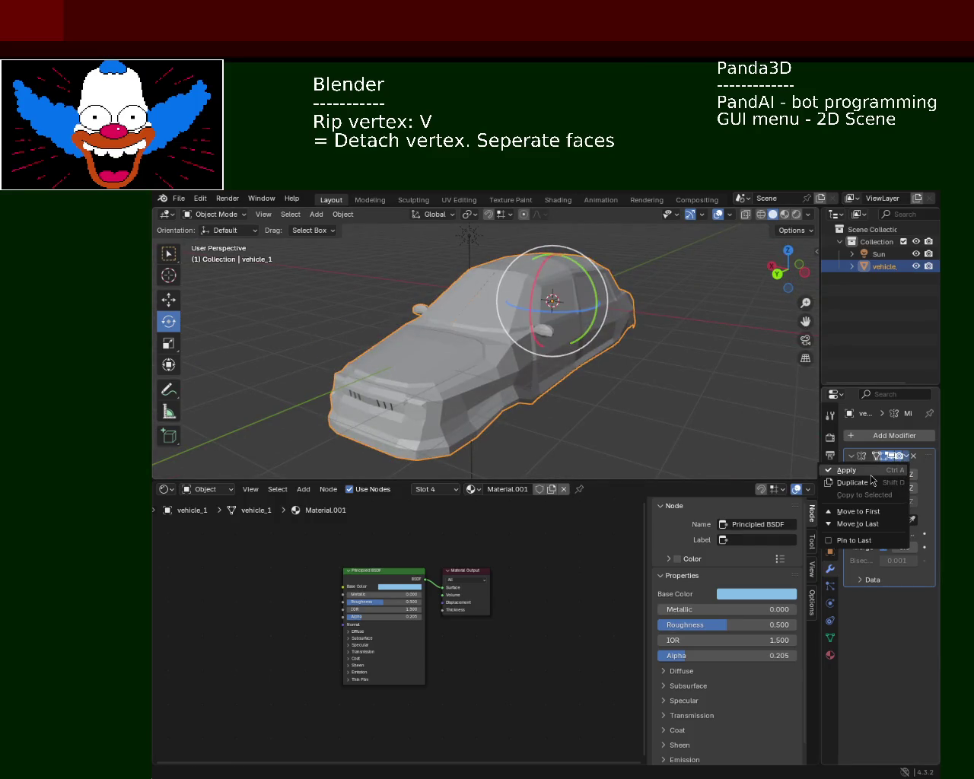
pyautogui.click(847, 471)
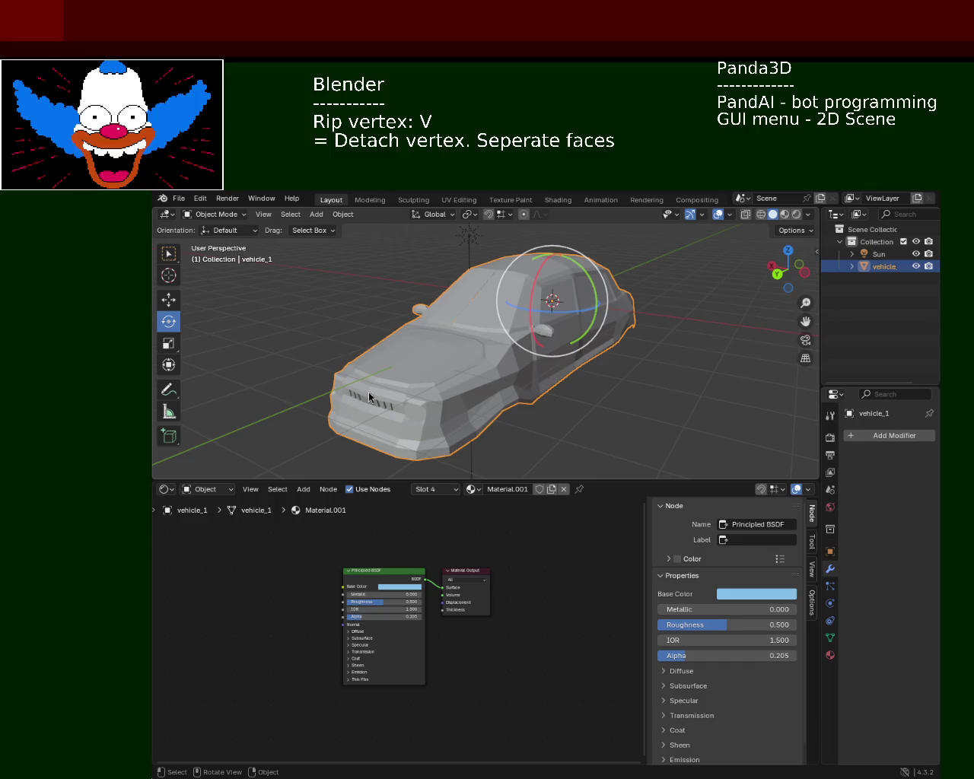
pyautogui.moveTo(661, 406)
pyautogui.mouseDown(button='middle')
pyautogui.moveTo(446, 425)
pyautogui.moveTo(589, 407)
pyautogui.mouseUp(button='middle')
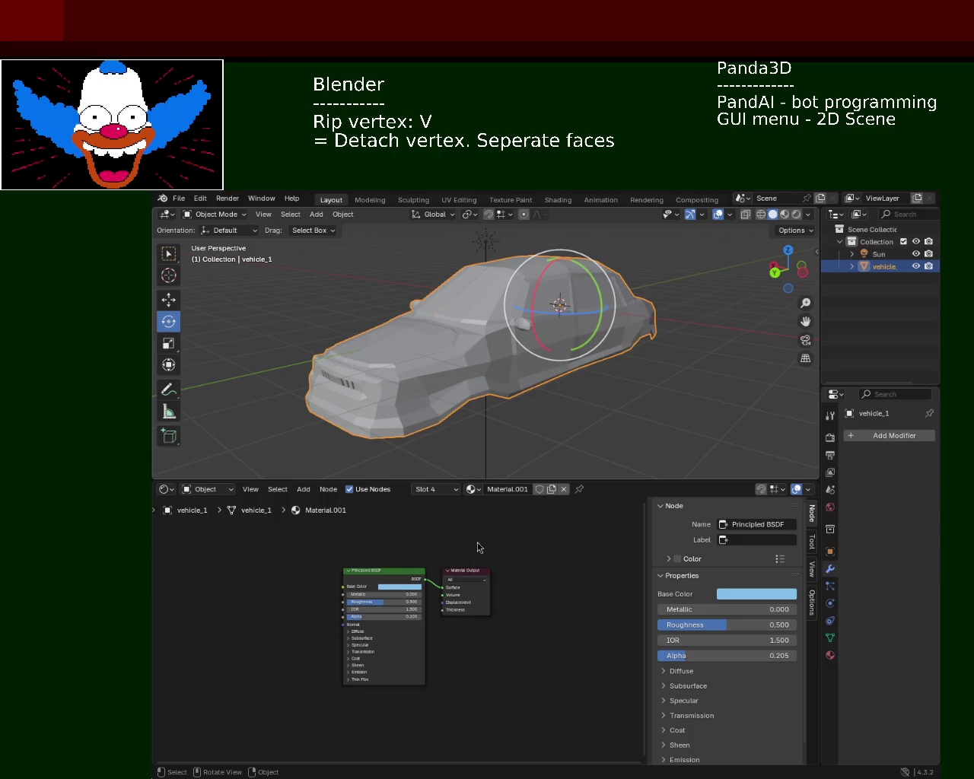
# Enter Edit Mode on the car mesh and orbit to a front-top view
pyautogui.moveTo(551, 404)
pyautogui.mouseDown(button='middle')
pyautogui.moveTo(500, 403)
pyautogui.moveTo(498, 371)
pyautogui.moveTo(543, 429)
pyautogui.mouseUp(button='middle')
pyautogui.press('Tab')
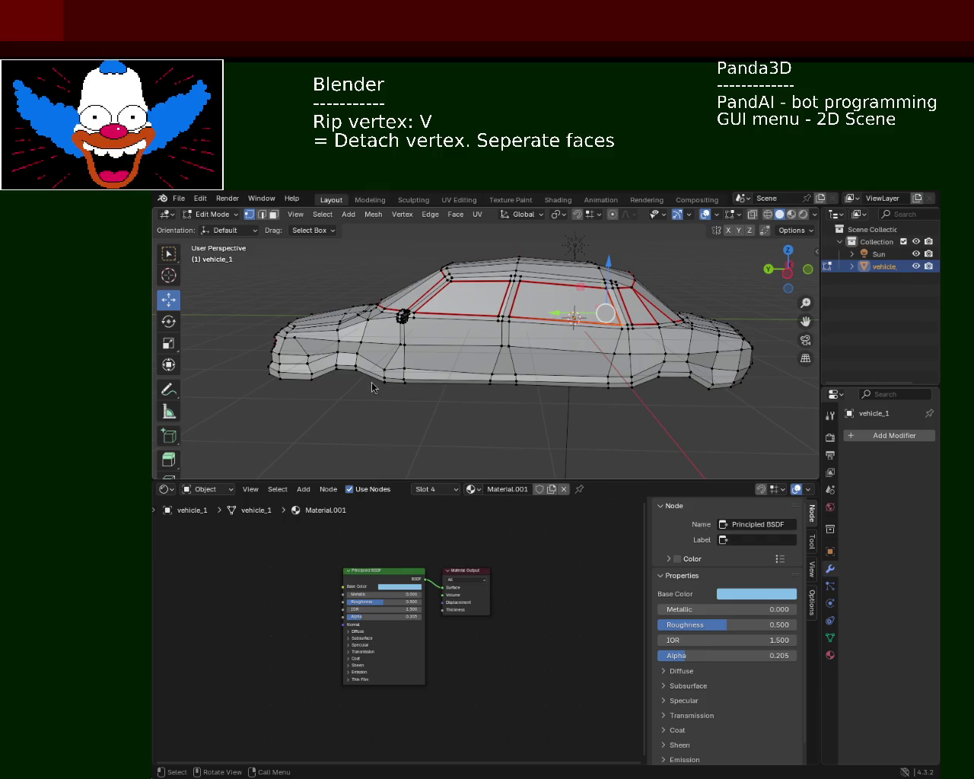
pyautogui.moveTo(546, 388); pyautogui.dragTo(541, 387, button='middle')
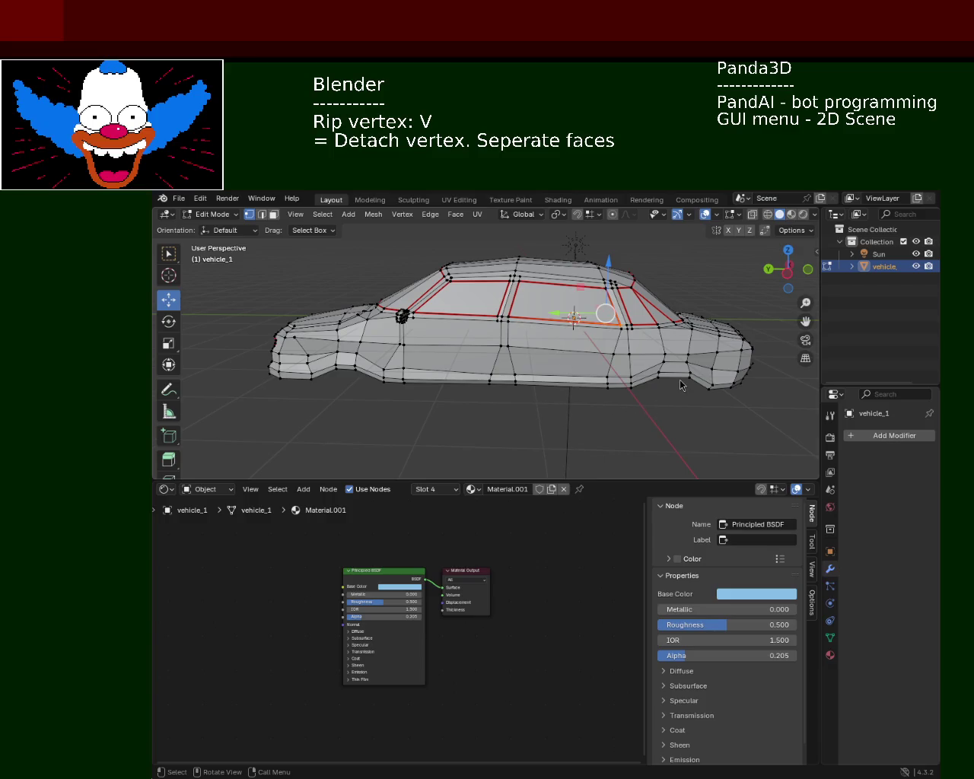
pyautogui.moveTo(419, 373); pyautogui.dragTo(458, 356, button='middle')
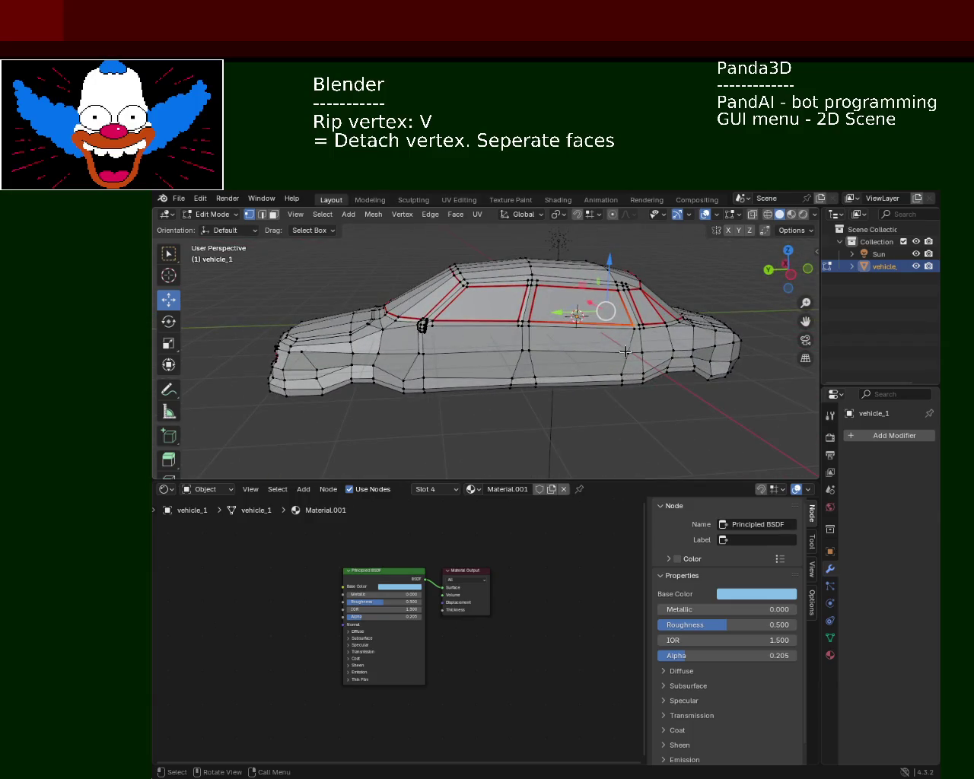
pyautogui.moveTo(627, 351); pyautogui.dragTo(497, 373, button='middle')
pyautogui.press('a')
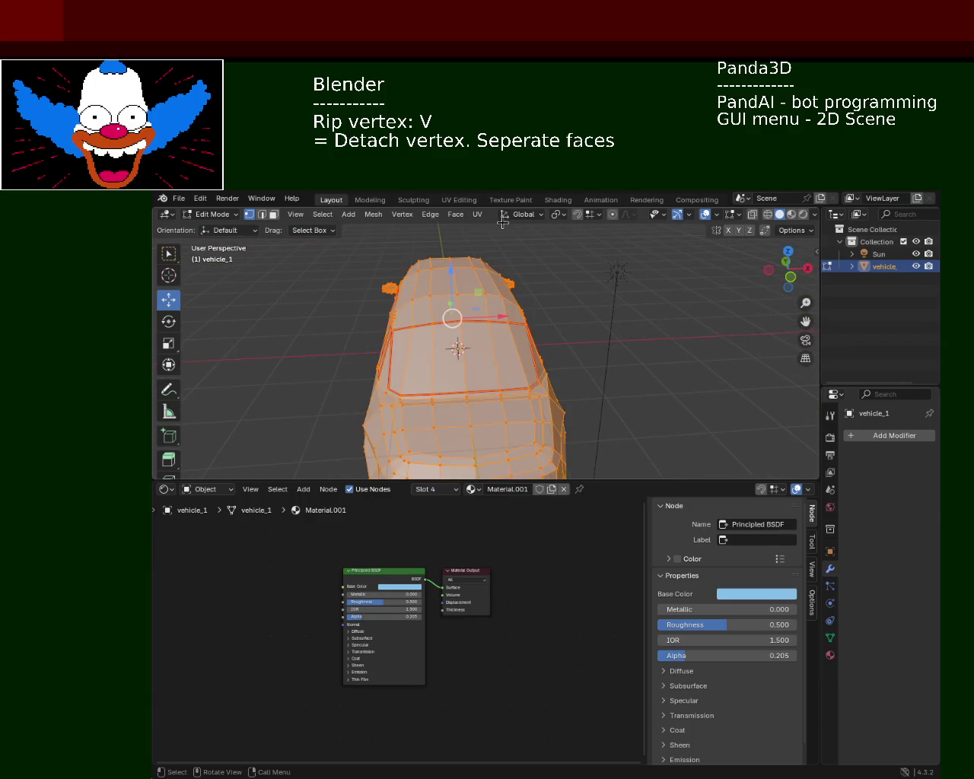
pyautogui.click(477, 214)
pyautogui.moveTo(375, 321)
pyautogui.mouseDown(button='middle')
pyautogui.moveTo(467, 449)
pyautogui.moveTo(417, 408)
pyautogui.moveTo(634, 408)
pyautogui.moveTo(490, 384)
pyautogui.moveTo(530, 384)
pyautogui.mouseUp(button='middle')
pyautogui.hotkey('alt', 'a')
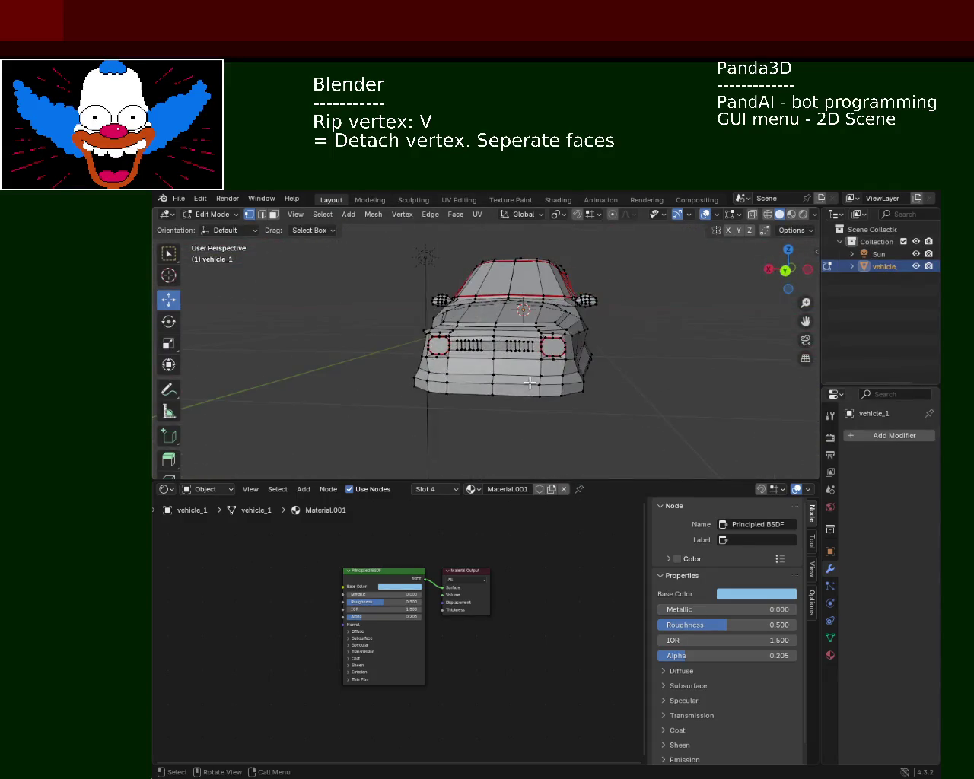
pyautogui.scroll(3, 525, 358)
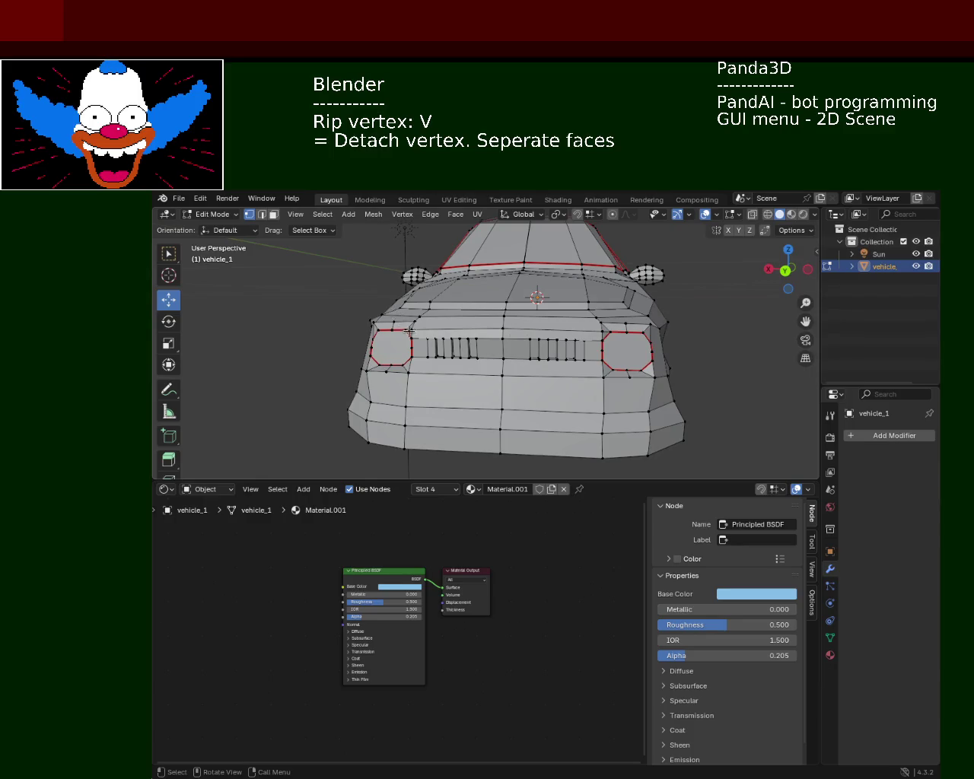
pyautogui.moveTo(401, 329)
pyautogui.mouseDown(button='middle')
pyautogui.moveTo(460, 358)
pyautogui.moveTo(560, 380)
pyautogui.mouseUp(button='middle')
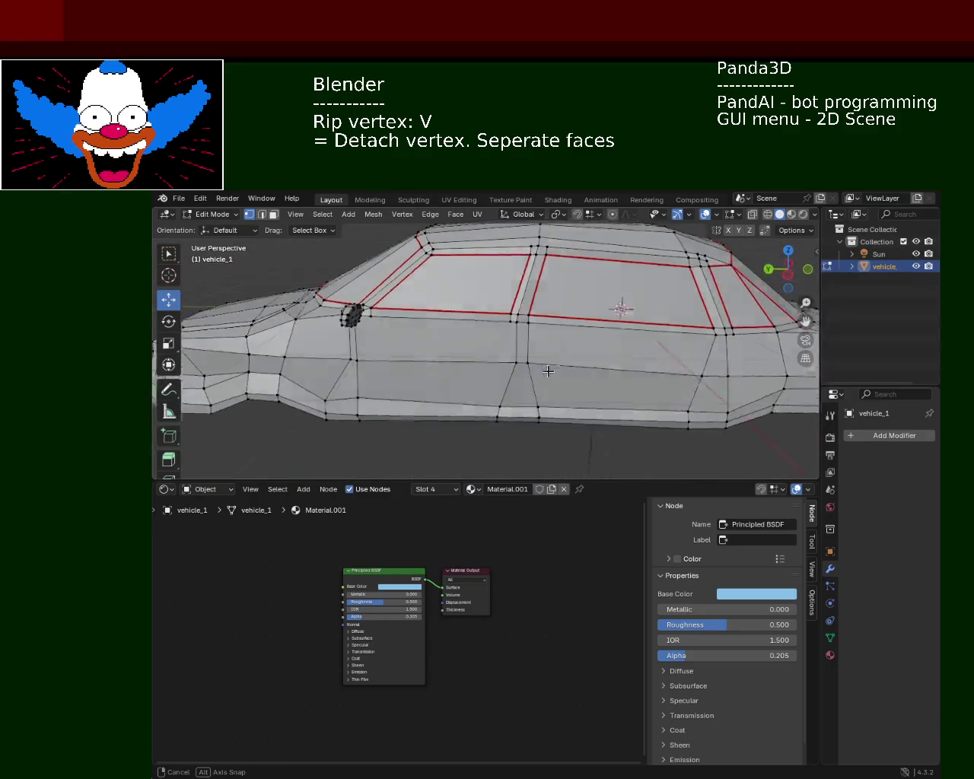
pyautogui.moveTo(561, 380); pyautogui.dragTo(576, 338, button='middle')
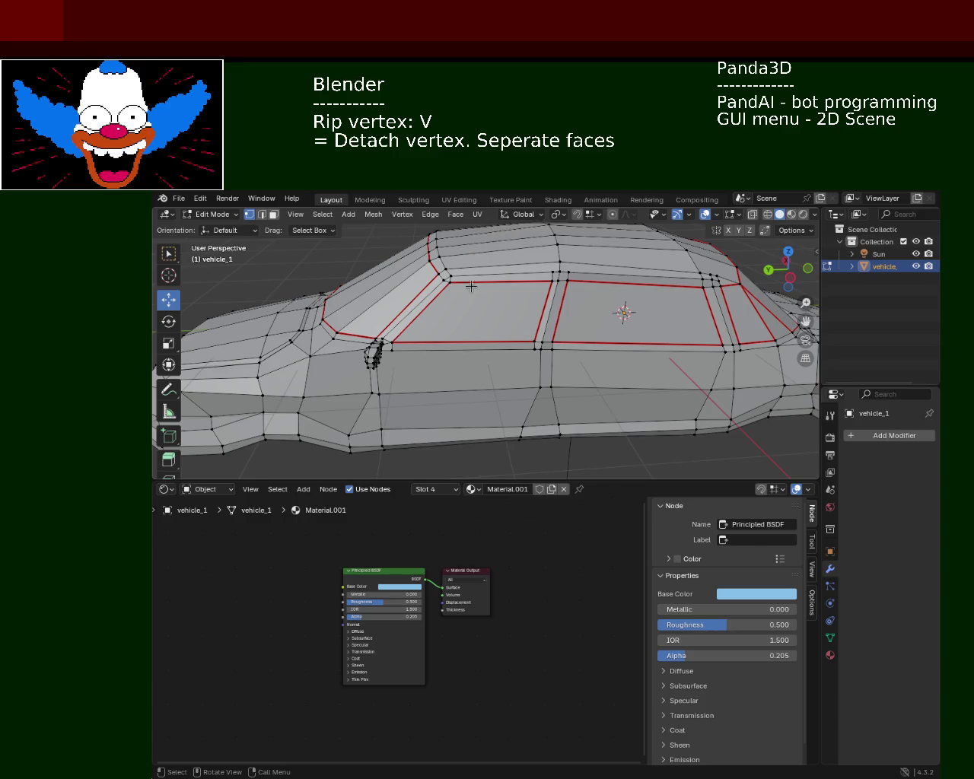
pyautogui.press('a')
pyautogui.click(477, 215)
pyautogui.moveTo(501, 228)
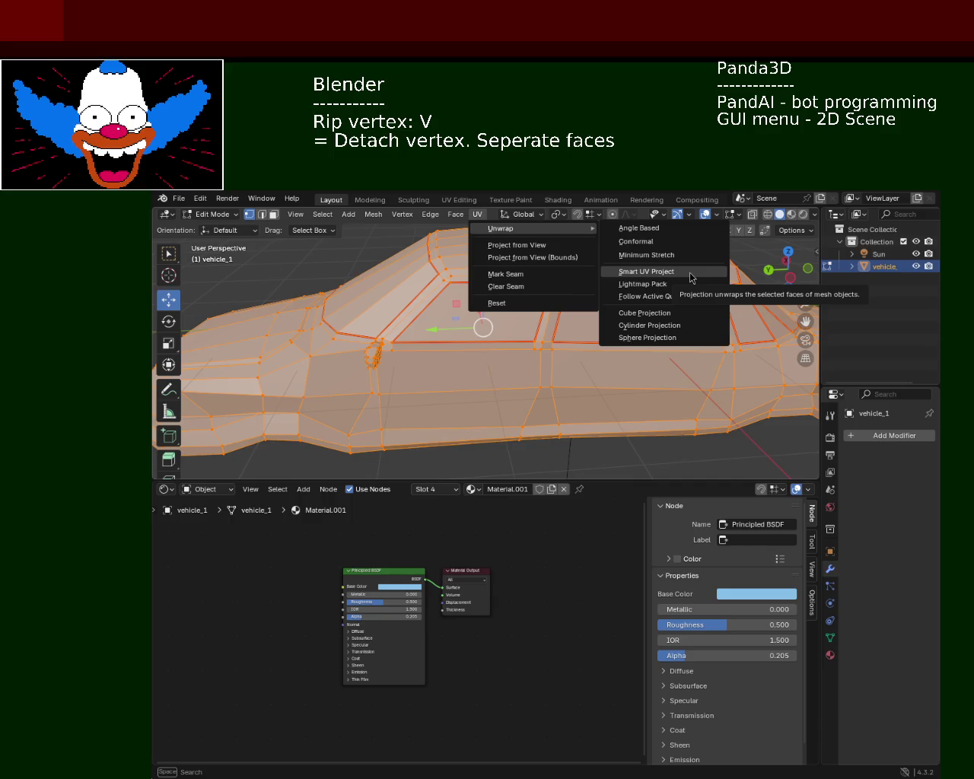
# Smart UV Project the whole car mesh and turn the lower area into the UV Editor
pyautogui.click(674, 255)
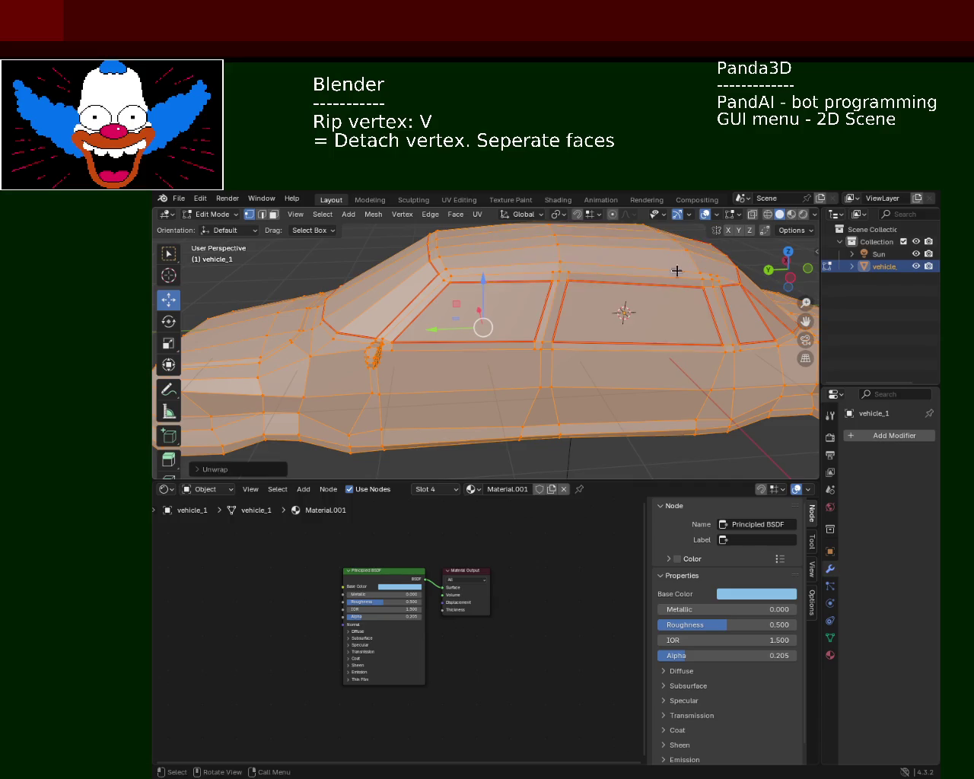
pyautogui.click(165, 490)
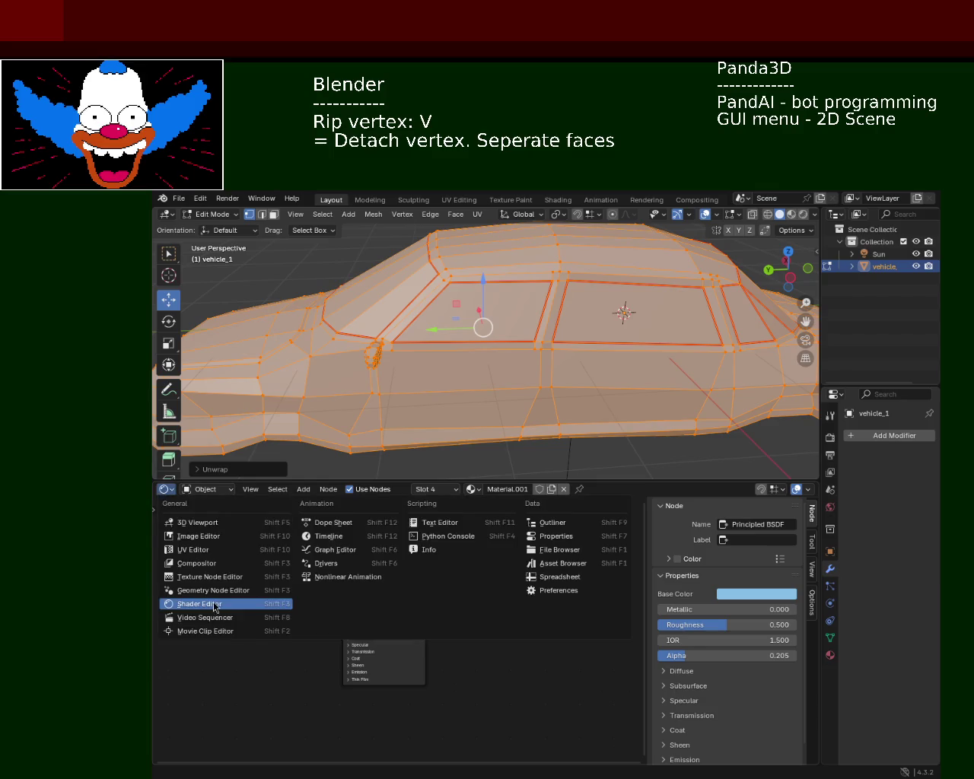
pyautogui.click(251, 553)
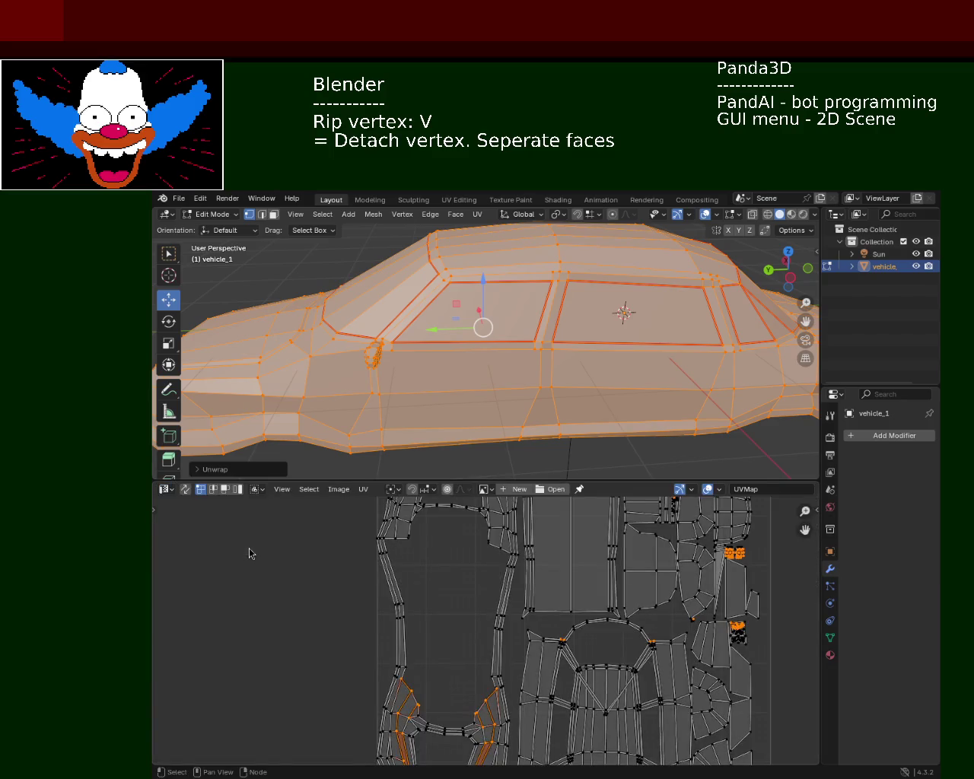
# Clear the UV selection, frame the UV layout, and pick a single vertex on the car
pyautogui.scroll(-1, 591, 626)
pyautogui.scroll(-2, 590, 626)
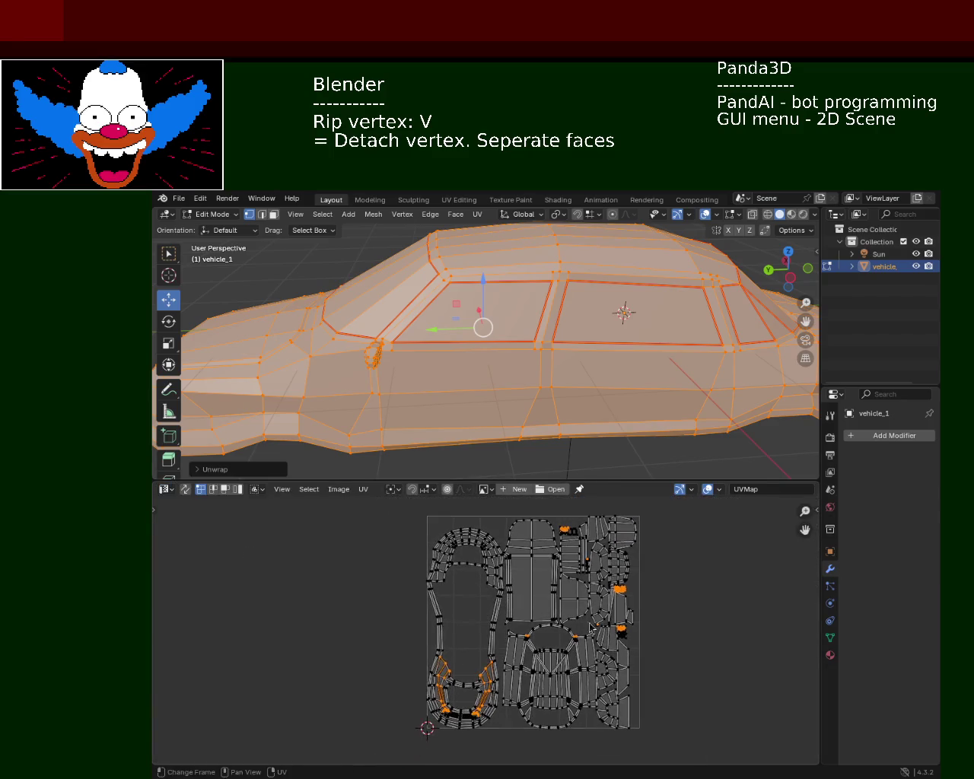
pyautogui.click(730, 616)
pyautogui.moveTo(616, 611)
pyautogui.mouseDown(button='middle')
pyautogui.moveTo(581, 599)
pyautogui.moveTo(569, 681)
pyautogui.moveTo(548, 626)
pyautogui.moveTo(613, 694)
pyautogui.mouseUp(button='middle')
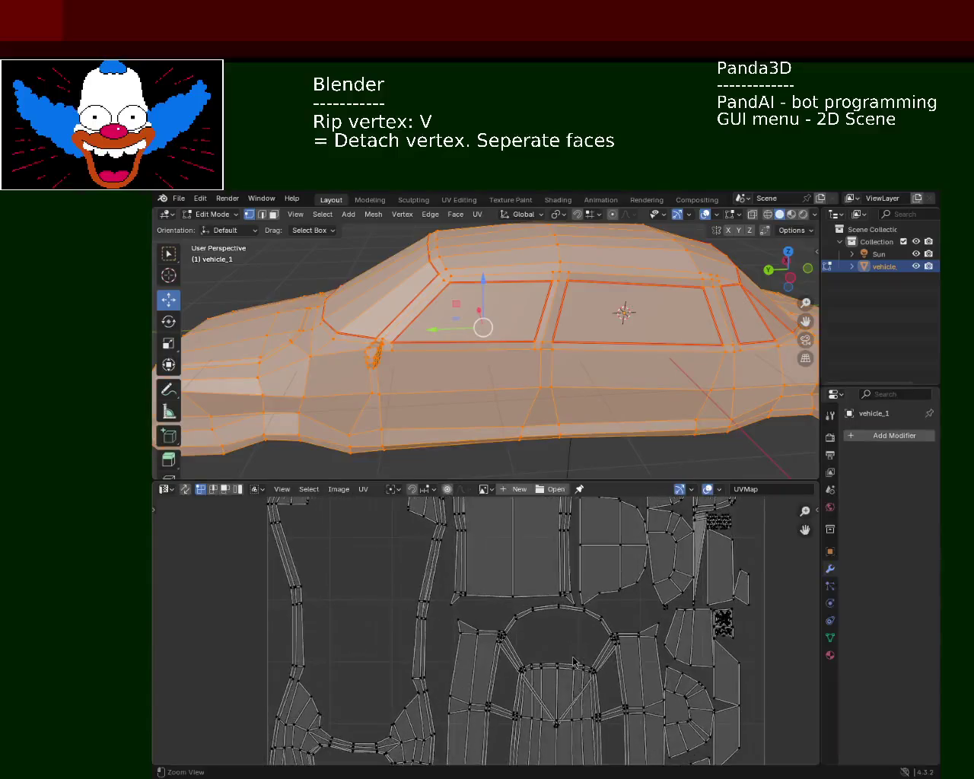
pyautogui.press('Home')
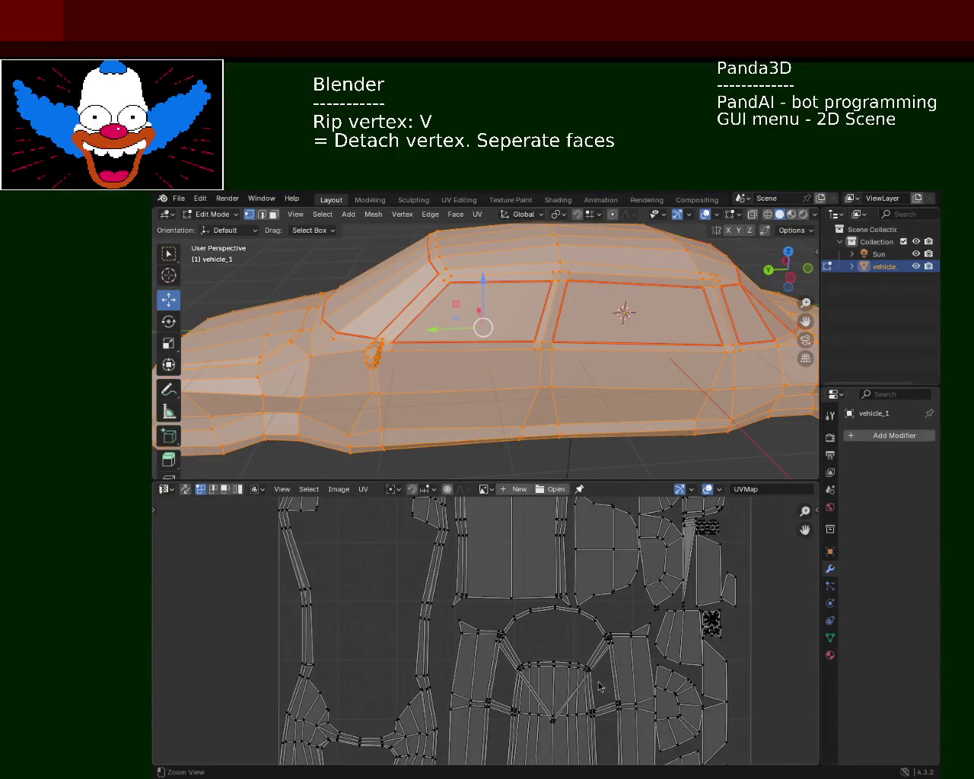
pyautogui.click(557, 363)
# Mark seams on the window corner edges along the car's lower side
pyautogui.moveTo(558, 363)
pyautogui.mouseDown(button='middle')
pyautogui.moveTo(519, 411)
pyautogui.moveTo(531, 396)
pyautogui.moveTo(476, 376)
pyautogui.mouseUp(button='middle')
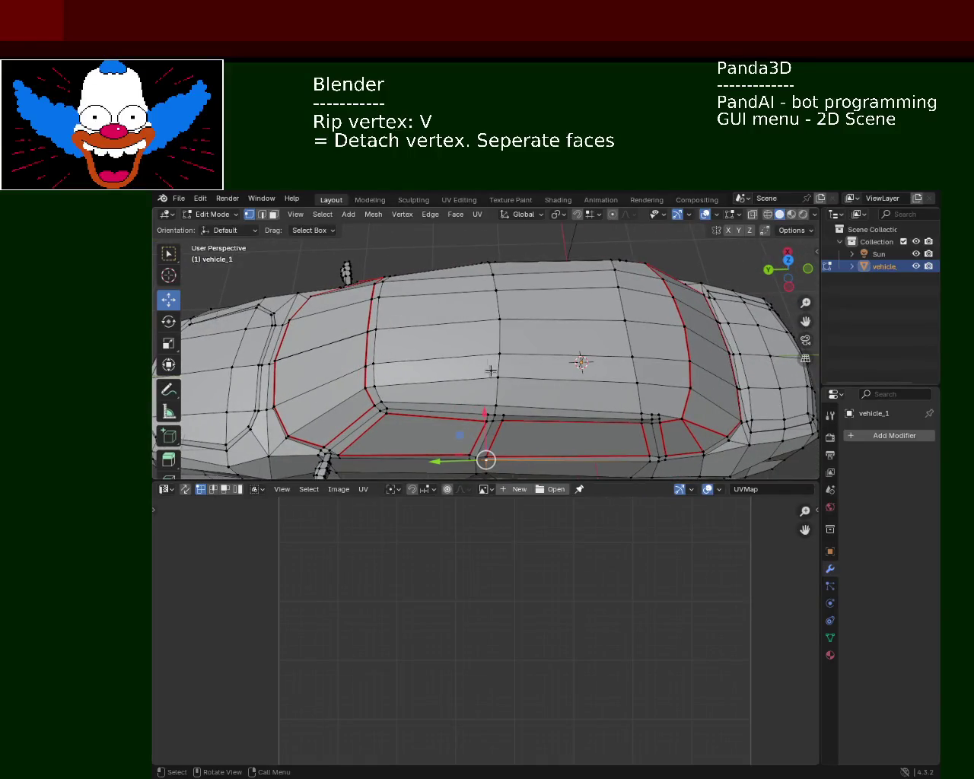
pyautogui.scroll(4, 391, 396)
pyautogui.moveTo(385, 381); pyautogui.dragTo(395, 363, button='middle')
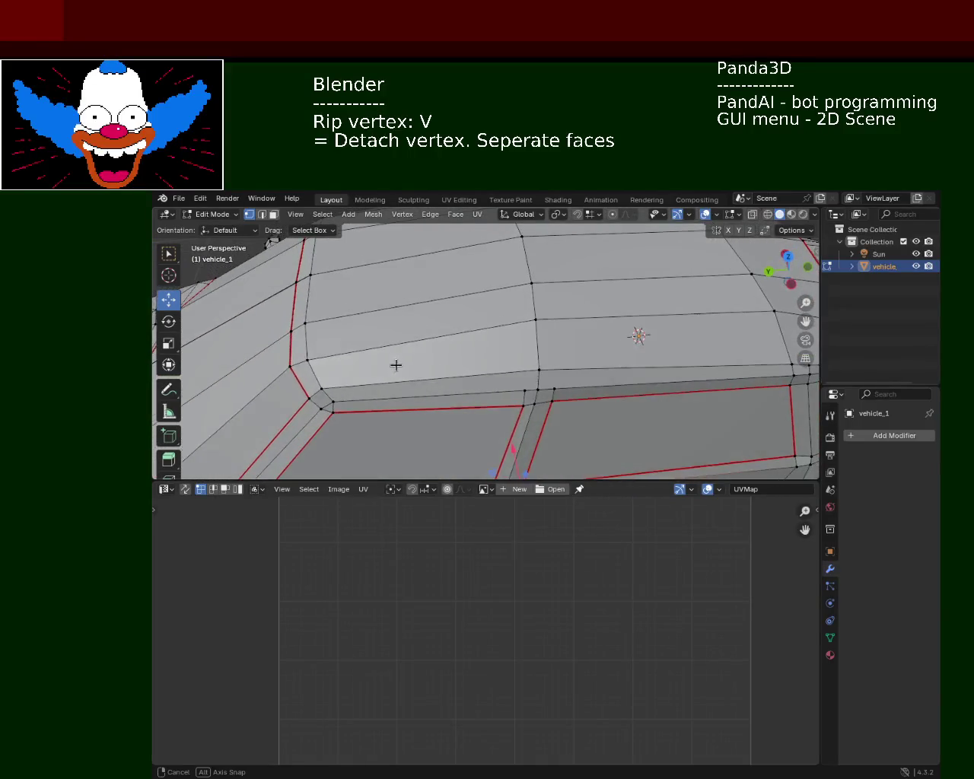
pyautogui.click(262, 215)
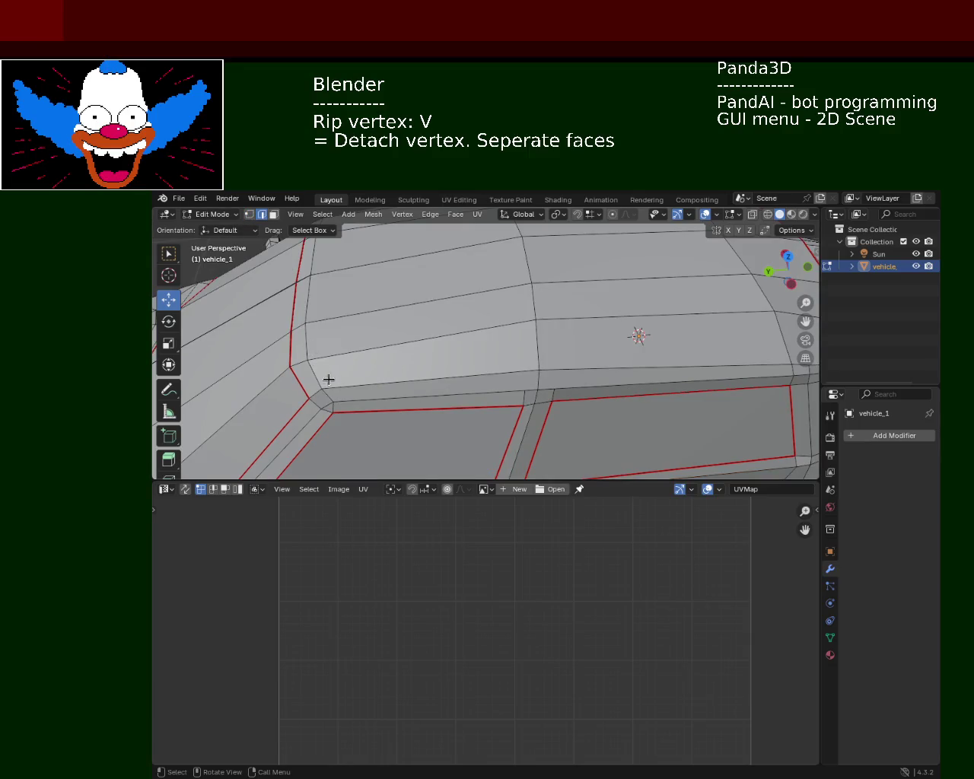
pyautogui.click(330, 418)
pyautogui.keyDown('shift'); pyautogui.click(327, 415); pyautogui.keyUp('shift')
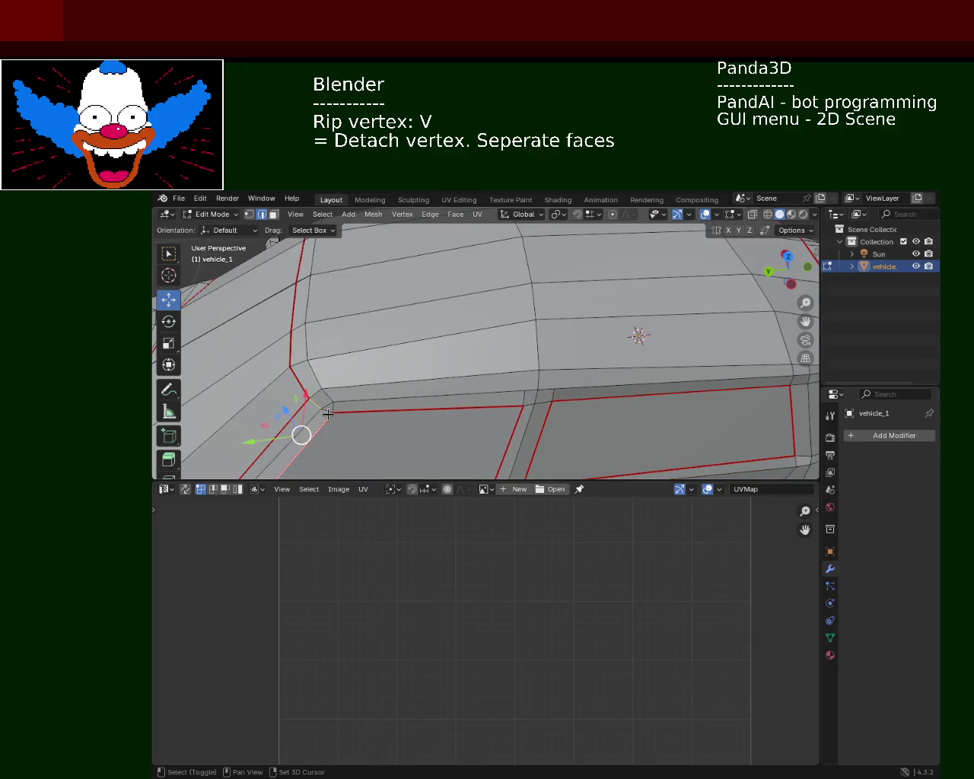
pyautogui.keyDown('shift'); pyautogui.click(324, 412); pyautogui.keyUp('shift')
pyautogui.keyDown('shift'); pyautogui.click(322, 410); pyautogui.keyUp('shift')
pyautogui.keyDown('shift'); pyautogui.click(322, 411); pyautogui.keyUp('shift')
pyautogui.keyDown('shift'); pyautogui.click(324, 411); pyautogui.keyUp('shift')
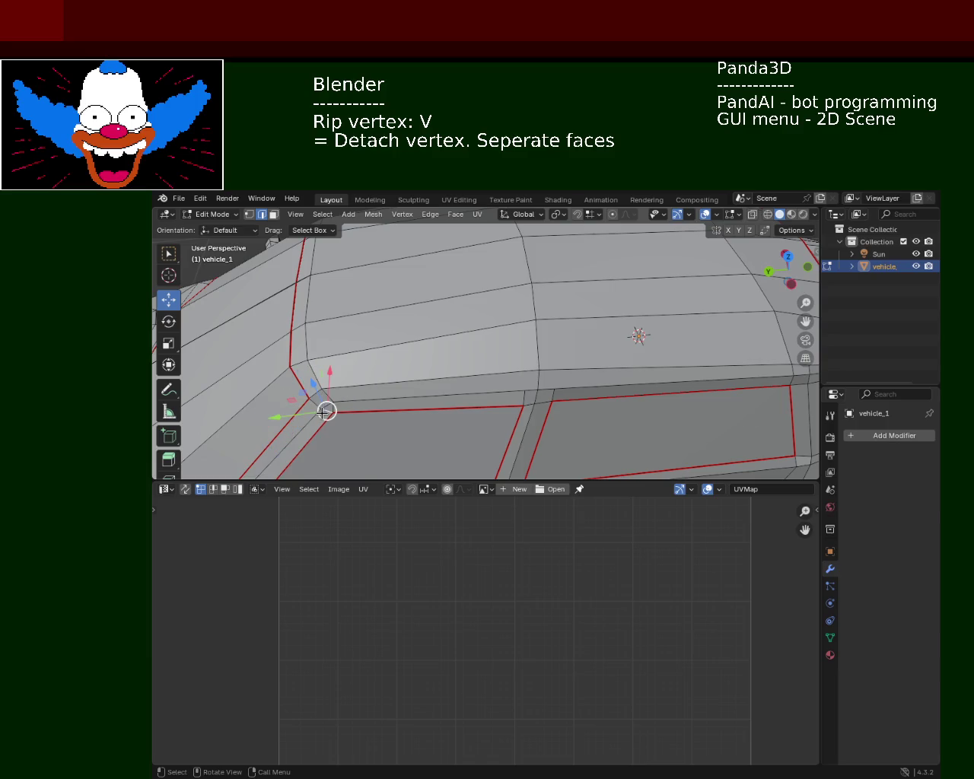
pyautogui.click(431, 214)
pyautogui.click(485, 424)
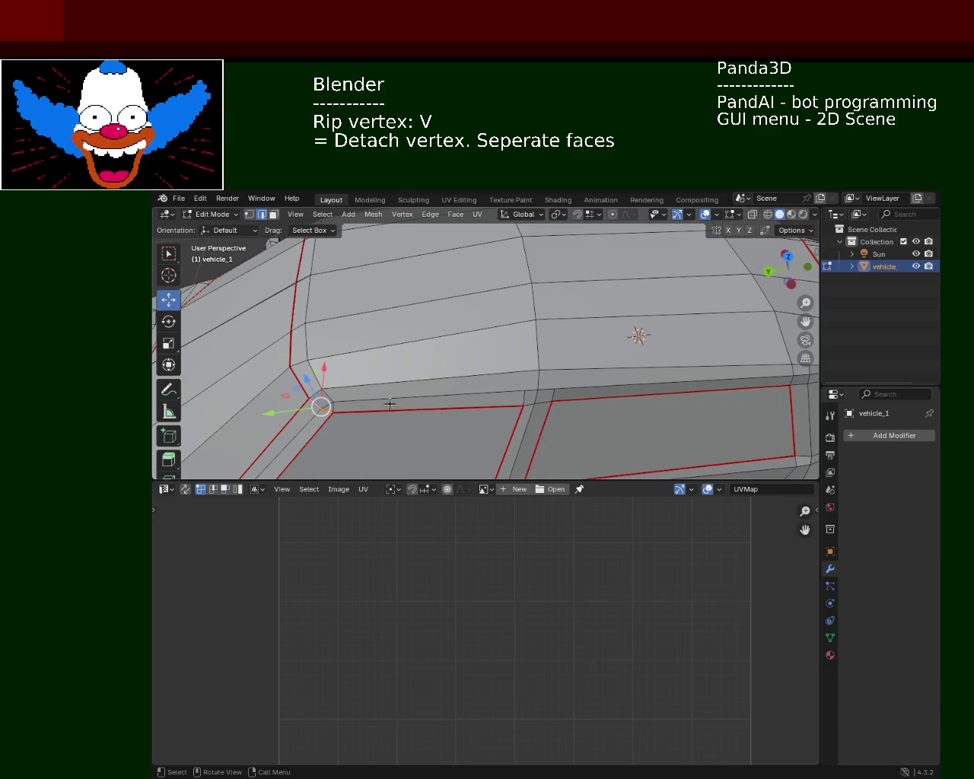
# Mark seams on the next set of window-frame edges from another angle
pyautogui.moveTo(586, 411); pyautogui.dragTo(549, 399, button='middle')
pyautogui.click(503, 411)
pyautogui.keyDown('shift'); pyautogui.click(498, 430); pyautogui.keyUp('shift')
pyautogui.keyDown('shift'); pyautogui.click(507, 415); pyautogui.keyUp('shift')
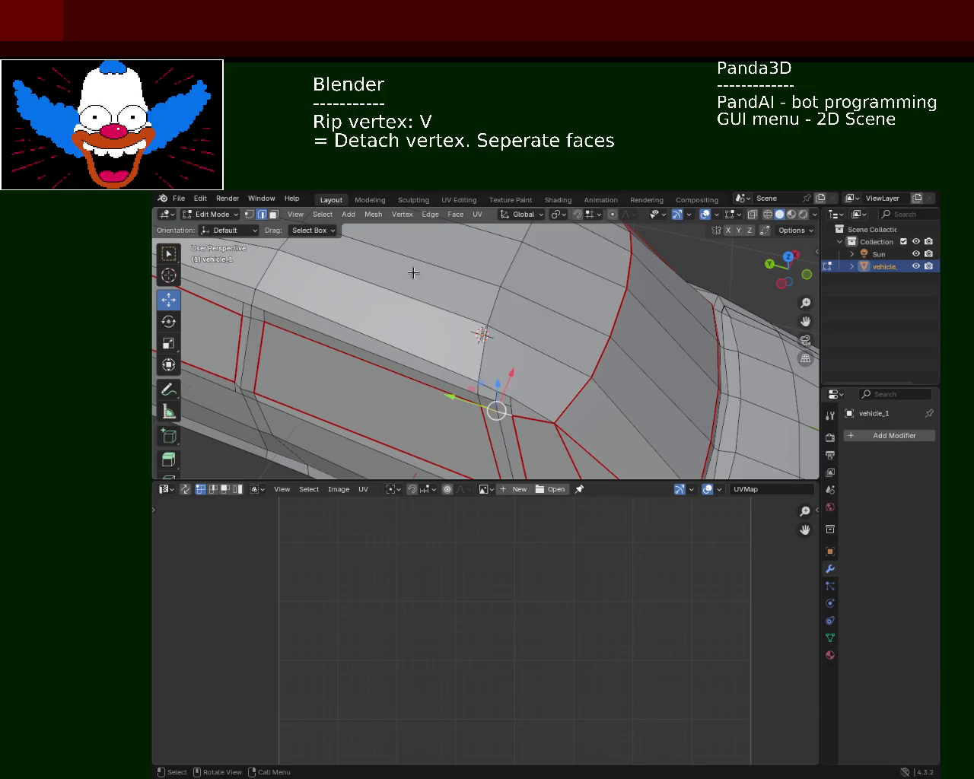
pyautogui.click(429, 216)
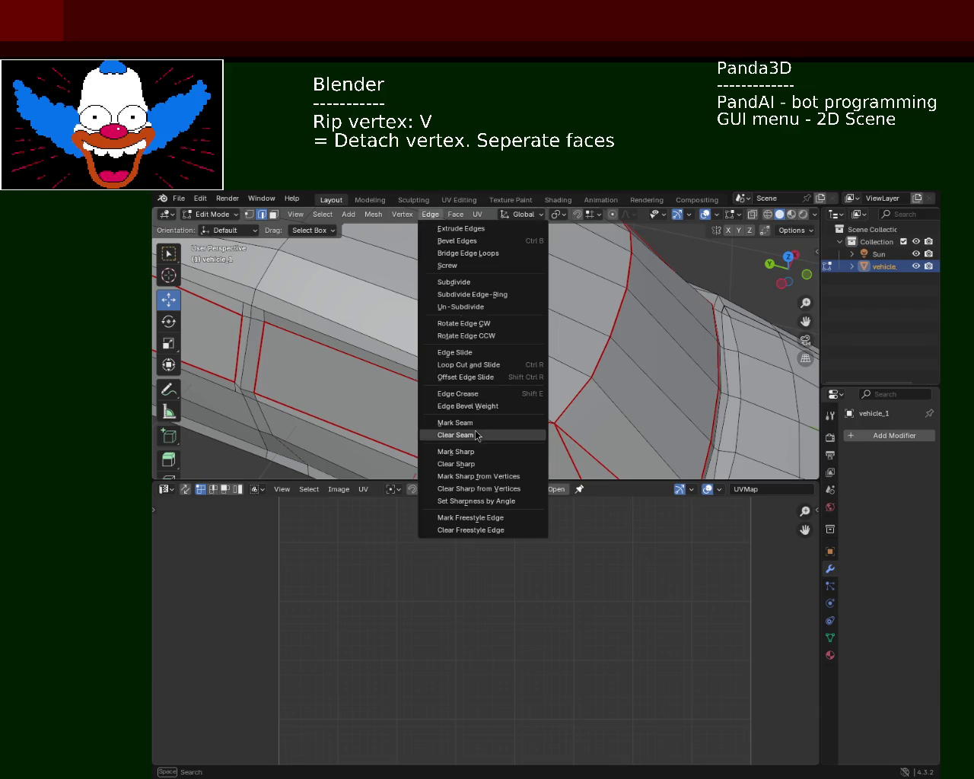
pyautogui.click(445, 423)
# Select an edge along the side window strip, then the pillar edge between the windows
pyautogui.moveTo(445, 423)
pyautogui.mouseDown(button='middle')
pyautogui.moveTo(327, 337)
pyautogui.moveTo(455, 293)
pyautogui.moveTo(427, 355)
pyautogui.moveTo(431, 342)
pyautogui.mouseUp(button='middle')
pyautogui.click(358, 352)
pyautogui.click(370, 351)
pyautogui.click(365, 352)
pyautogui.click(375, 352)
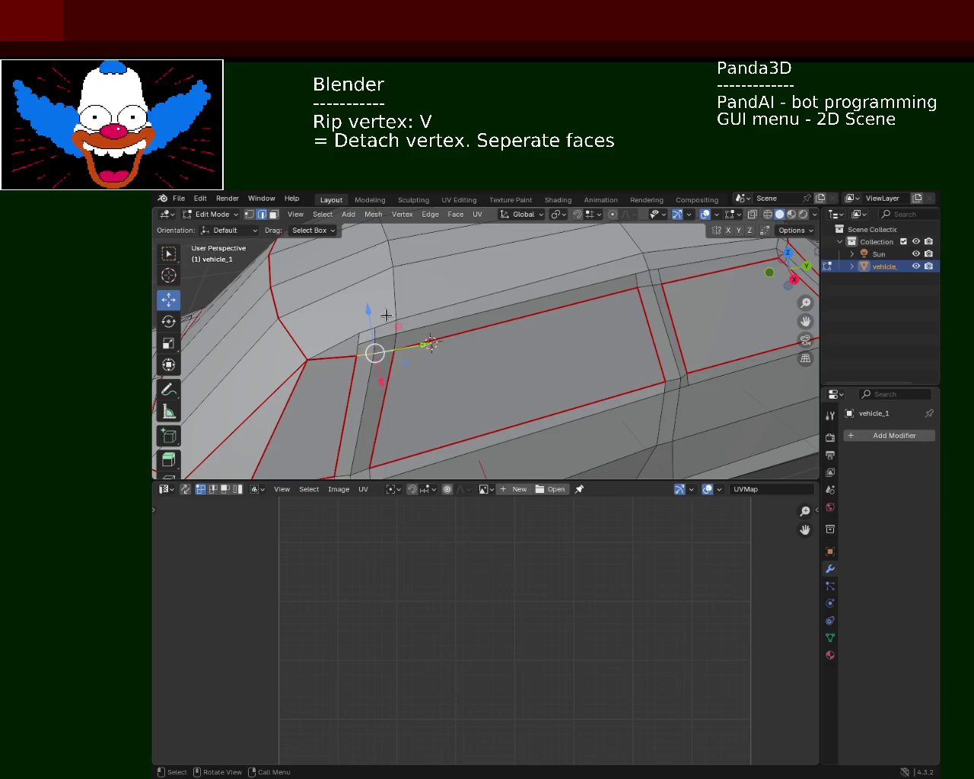
pyautogui.click(430, 213)
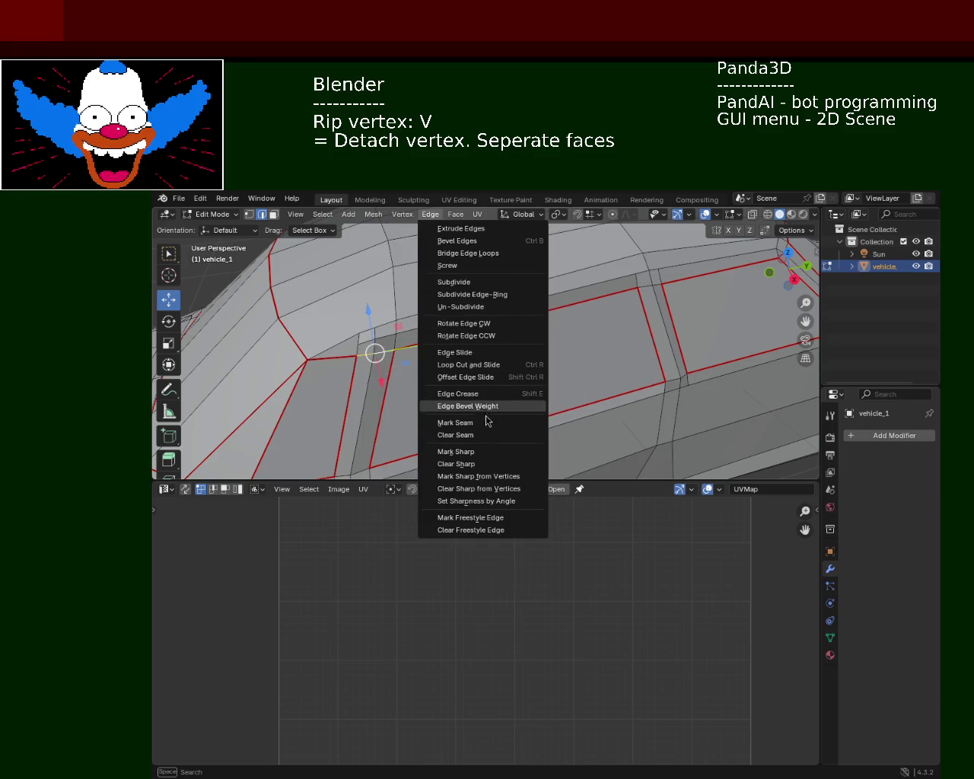
pyautogui.press('Escape')
pyautogui.moveTo(551, 343)
pyautogui.mouseDown(button='middle')
pyautogui.moveTo(497, 309)
pyautogui.moveTo(529, 289)
pyautogui.mouseUp(button='middle')
pyautogui.click(530, 285)
pyautogui.click(549, 314)
# Select a window pillar edge and browse the Face and Edge menus, abandoning a bevel weight change
pyautogui.click(541, 294)
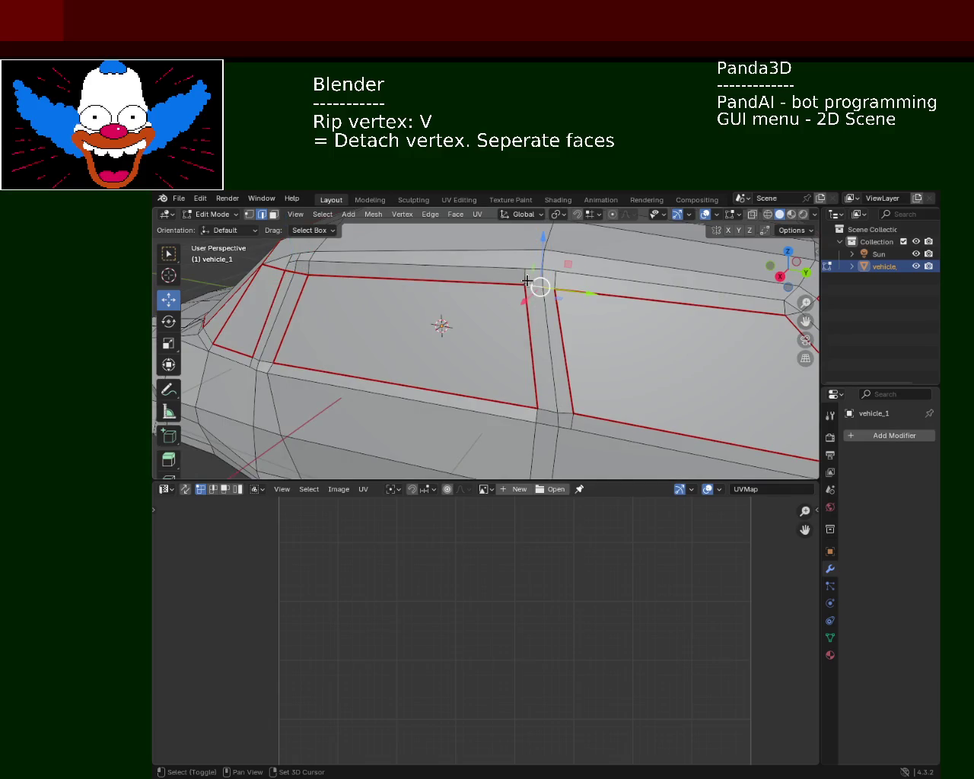
pyautogui.click(455, 214)
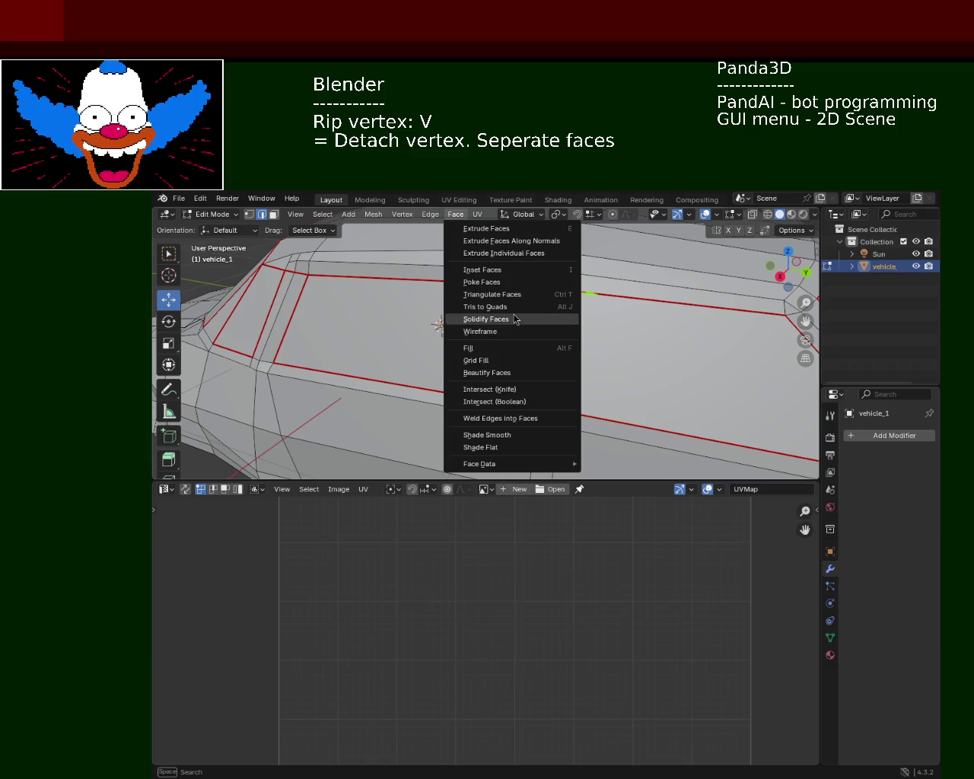
pyautogui.press('Escape')
pyautogui.click(479, 216)
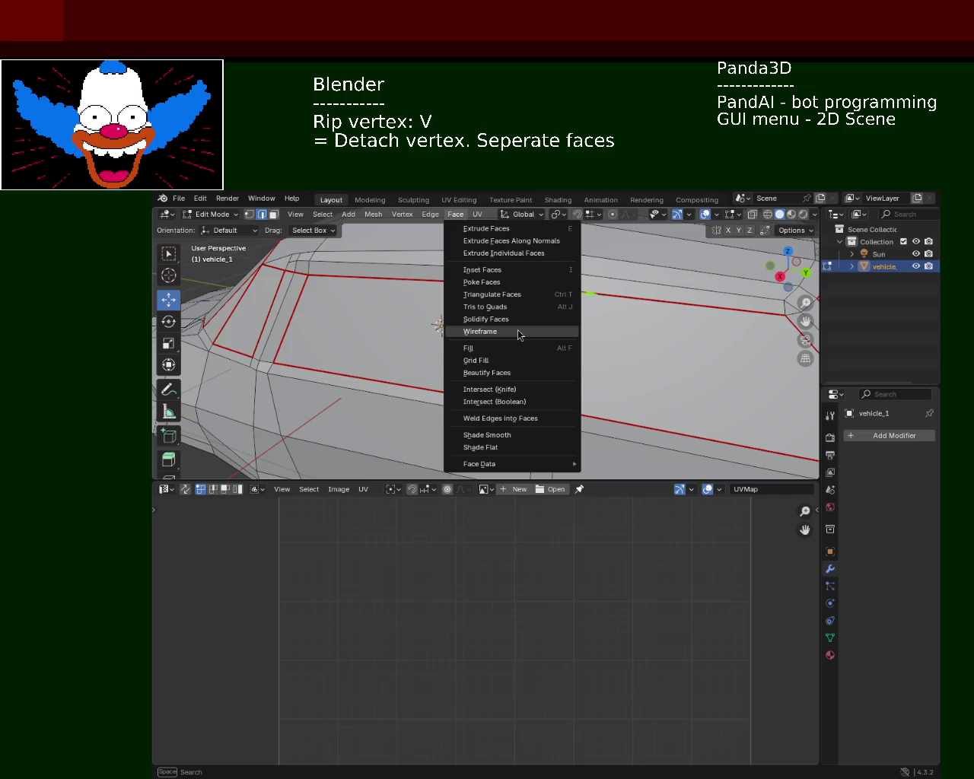
pyautogui.click(456, 215)
pyautogui.click(440, 215)
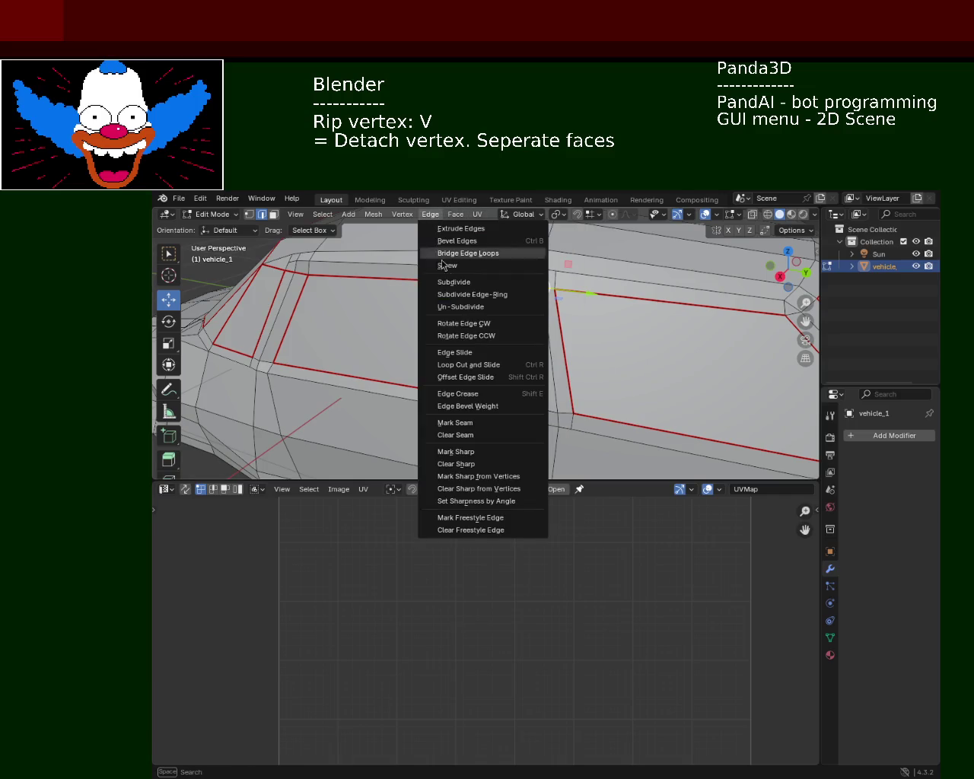
pyautogui.click(495, 410)
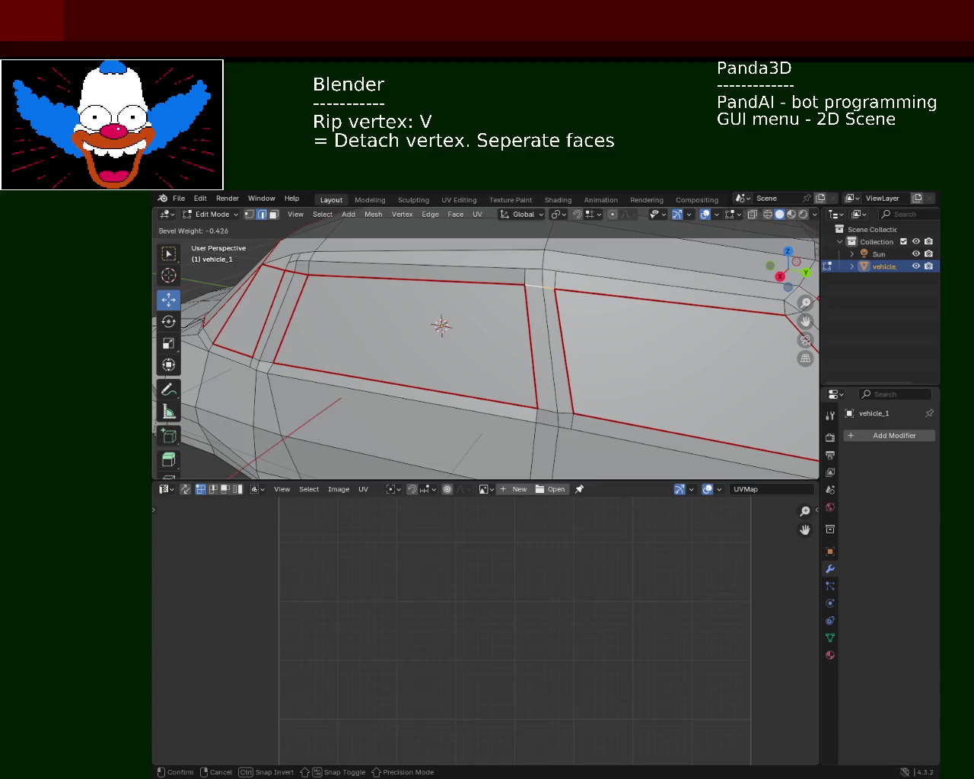
pyautogui.click(741, 641)
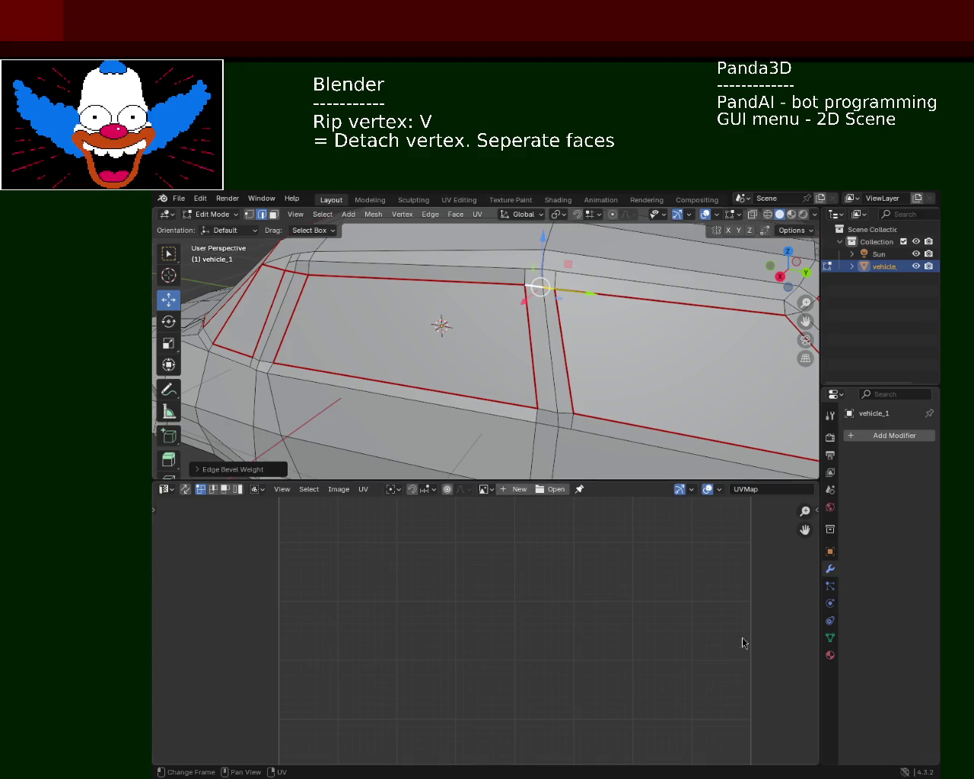
# Mark the edges at the top corner of the window pillar as a seam
pyautogui.click(546, 355)
pyautogui.press('v')
pyautogui.click(535, 290)
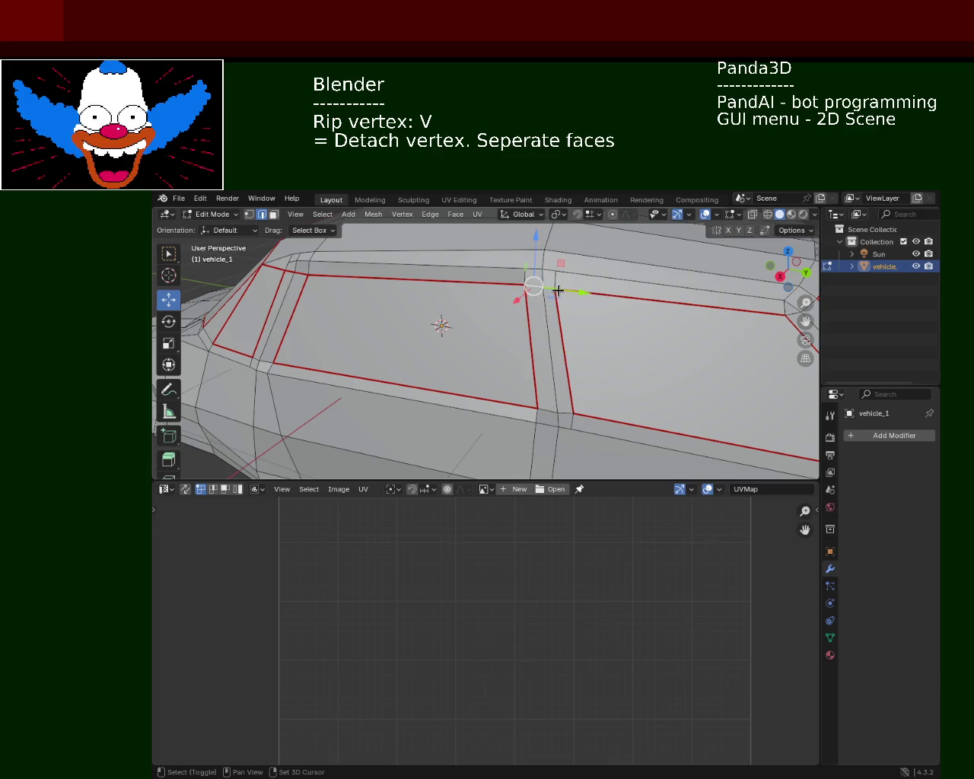
pyautogui.click(431, 215)
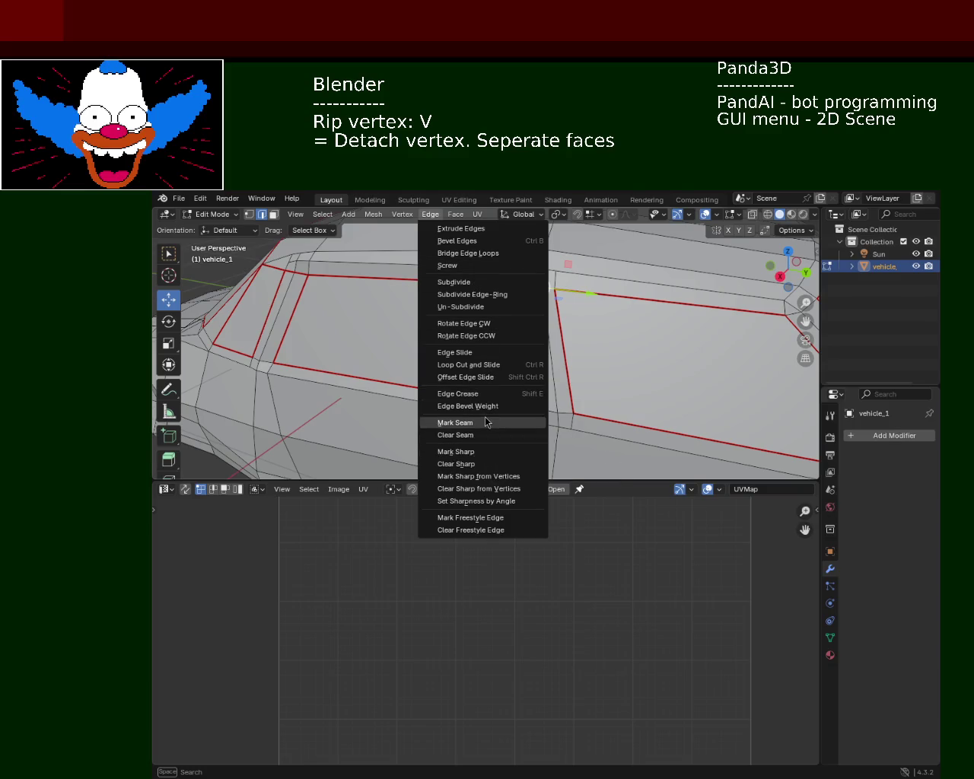
pyautogui.click(485, 423)
# Mark the edges at the ripped window corner as seams
pyautogui.moveTo(441, 326); pyautogui.dragTo(529, 338, button='middle')
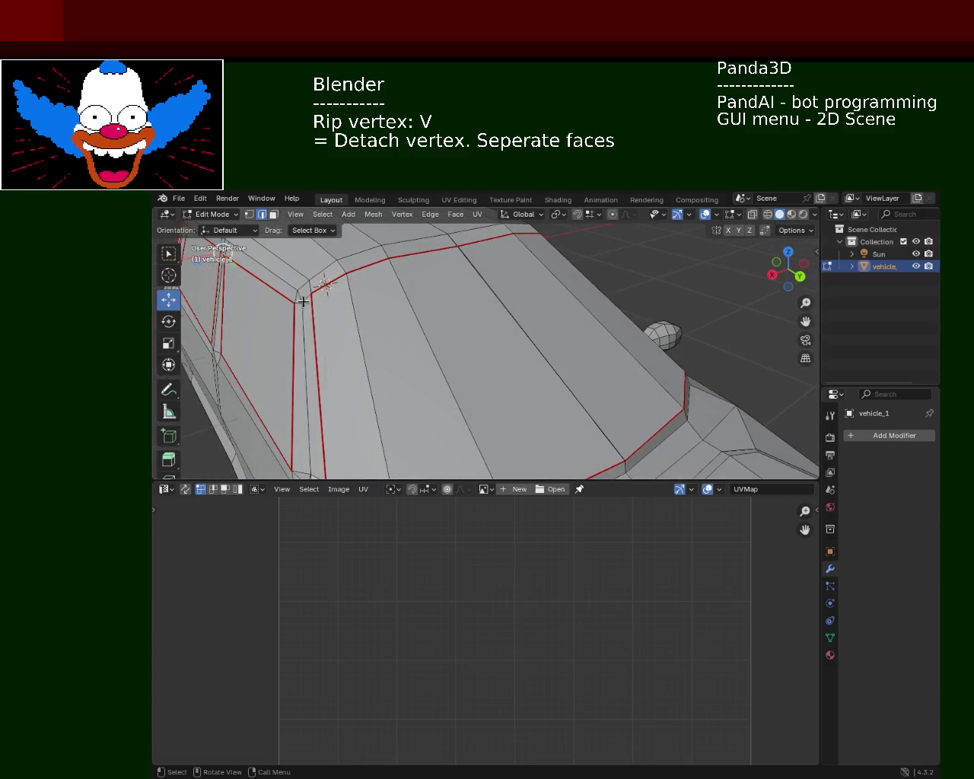
pyautogui.click(303, 301)
pyautogui.keyDown('alt'); pyautogui.click(304, 308); pyautogui.keyUp('alt')
pyautogui.click(303, 302)
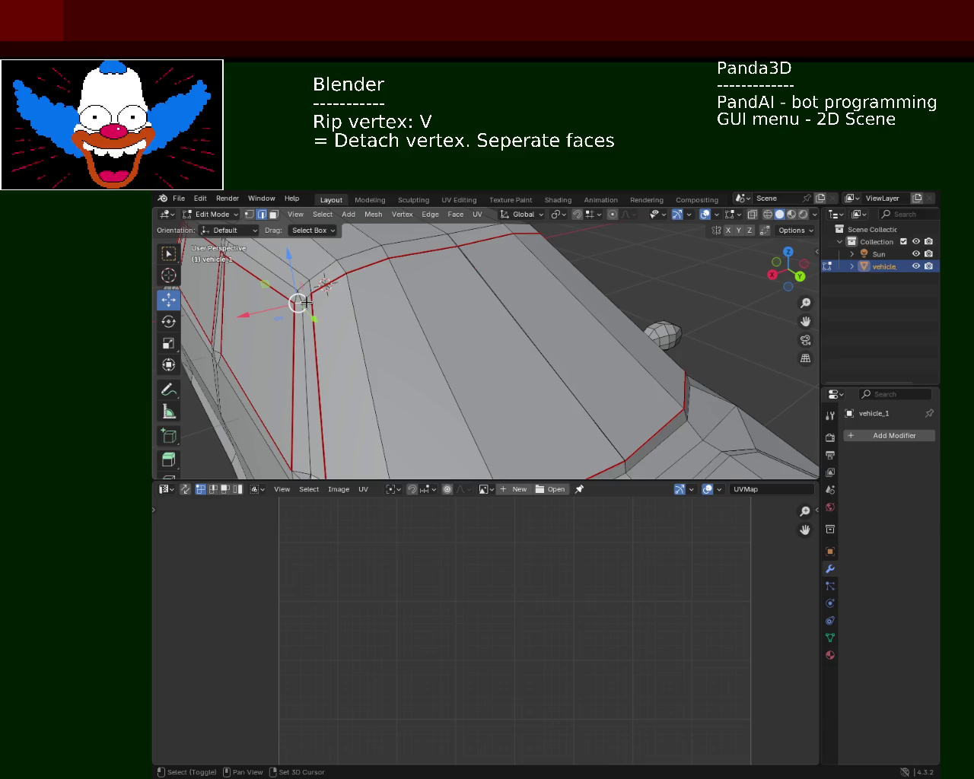
pyautogui.click(429, 216)
pyautogui.click(491, 422)
# Mark the side window's corner edge as a seam, then select the long window edge
pyautogui.moveTo(480, 324)
pyautogui.mouseDown(button='middle')
pyautogui.moveTo(374, 353)
pyautogui.moveTo(500, 338)
pyautogui.moveTo(463, 370)
pyautogui.mouseUp(button='middle')
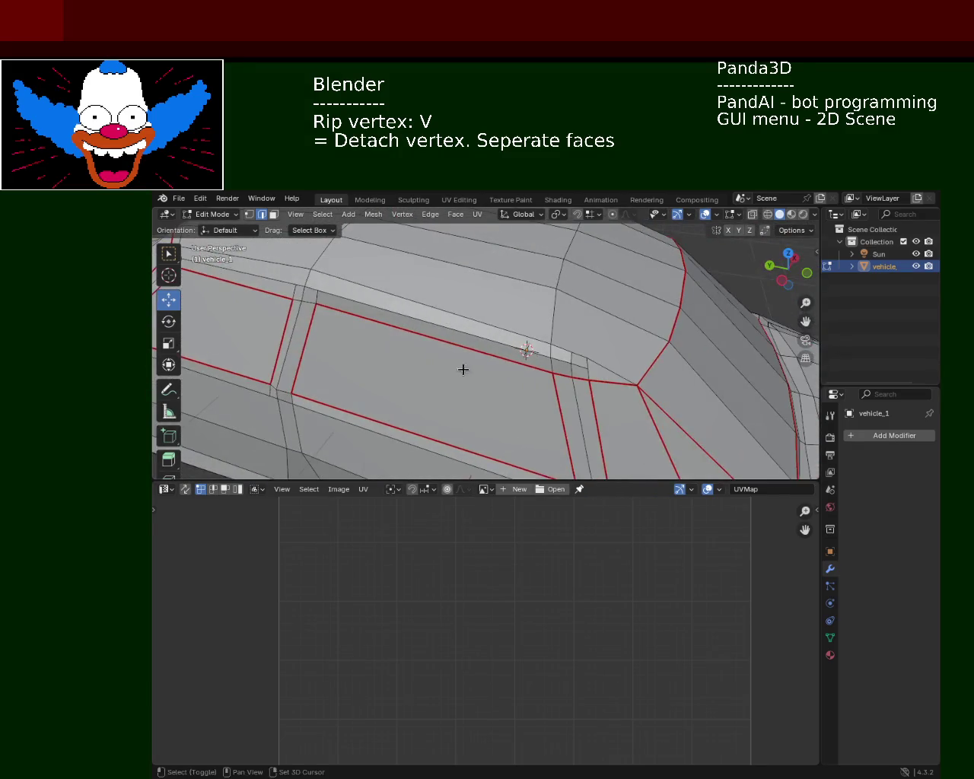
pyautogui.click(303, 301)
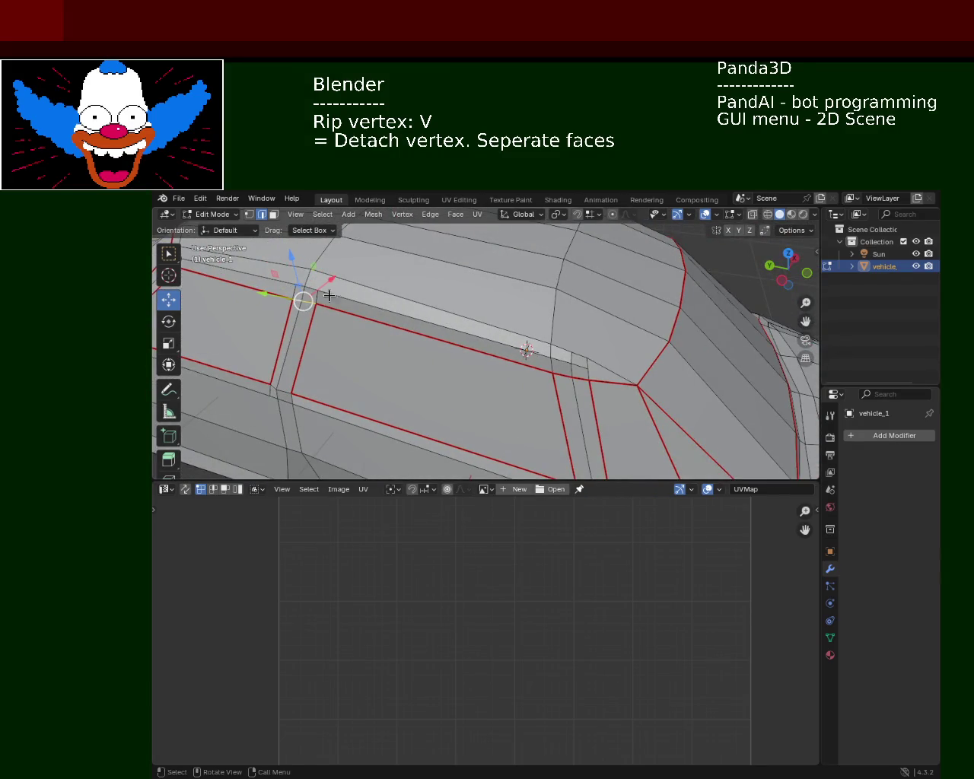
pyautogui.click(430, 217)
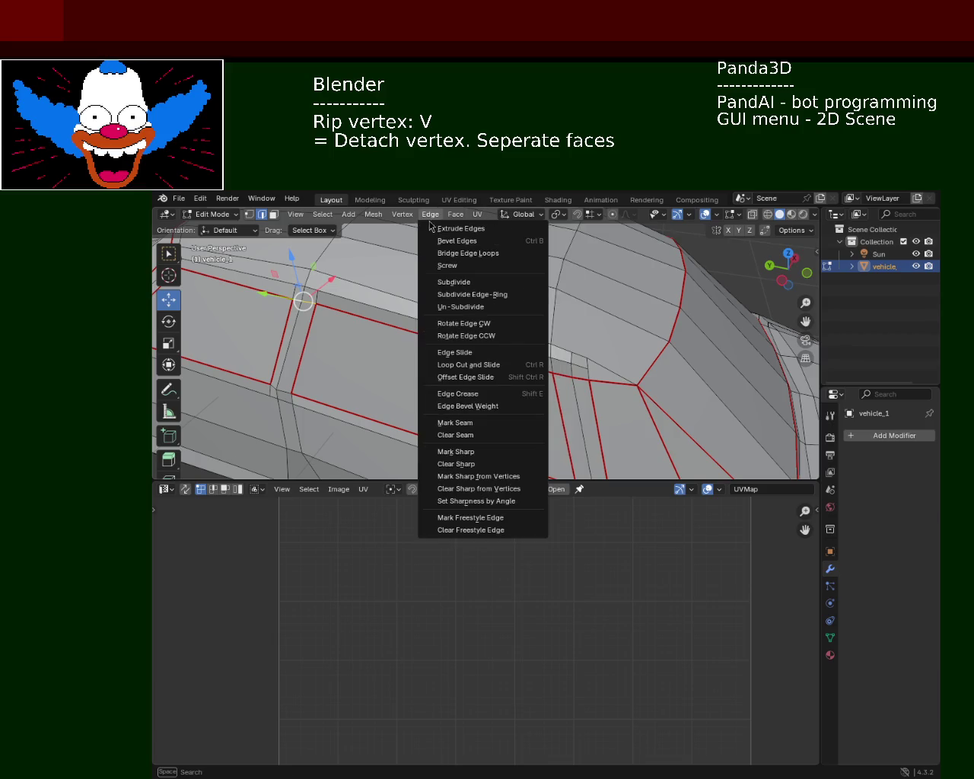
pyautogui.click(480, 424)
pyautogui.click(446, 367)
pyautogui.moveTo(656, 390)
pyautogui.mouseDown(button='middle')
pyautogui.moveTo(522, 366)
pyautogui.moveTo(387, 373)
pyautogui.moveTo(398, 380)
pyautogui.mouseUp(button='middle')
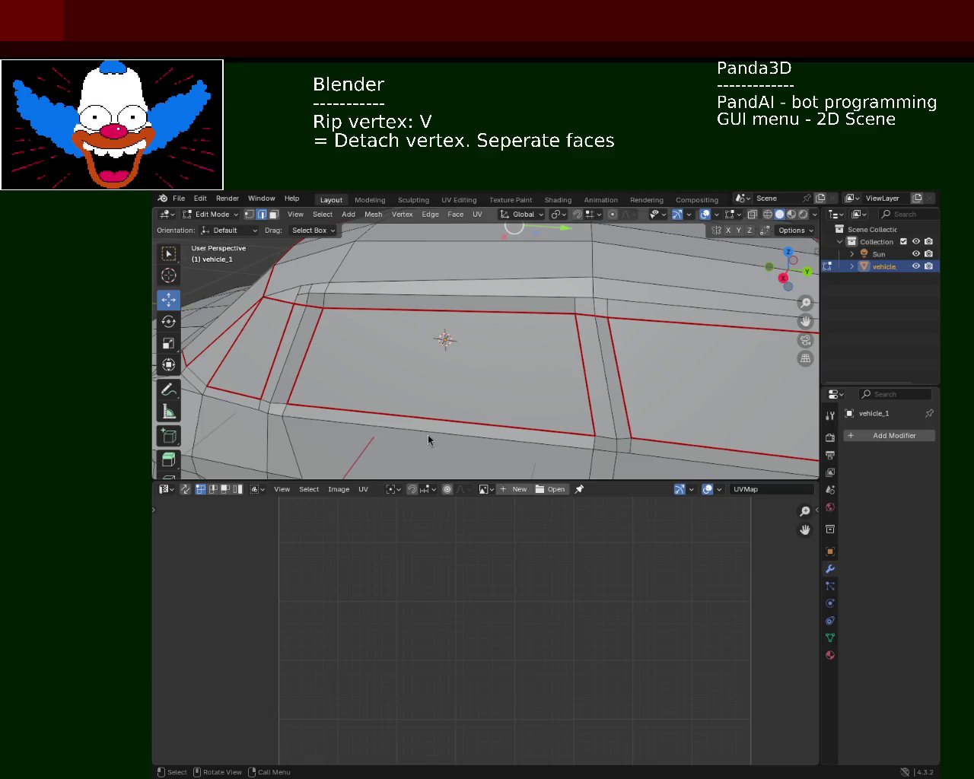
# Mark the side-window corner edges near the windshield pillar as a UV seam
pyautogui.moveTo(681, 330)
pyautogui.mouseDown(button='middle')
pyautogui.moveTo(376, 353)
pyautogui.moveTo(430, 311)
pyautogui.moveTo(457, 312)
pyautogui.moveTo(441, 345)
pyautogui.moveTo(572, 318)
pyautogui.mouseUp(button='middle')
pyautogui.scroll(-5, 430, 312)
pyautogui.scroll(6, 462, 309)
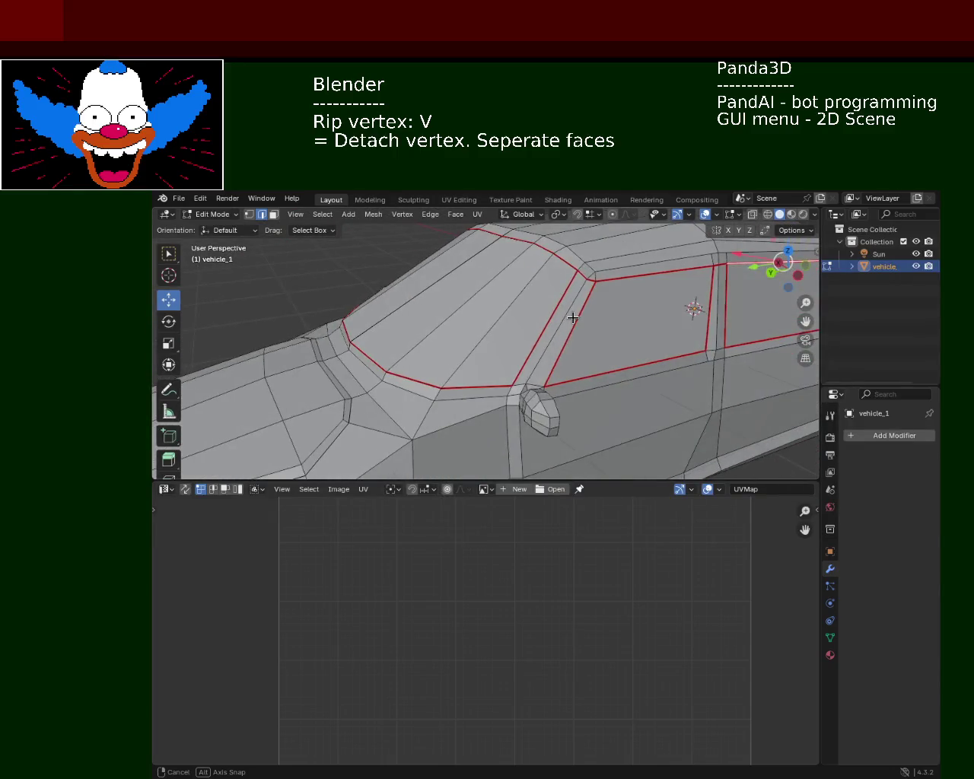
pyautogui.scroll(-3, 545, 362)
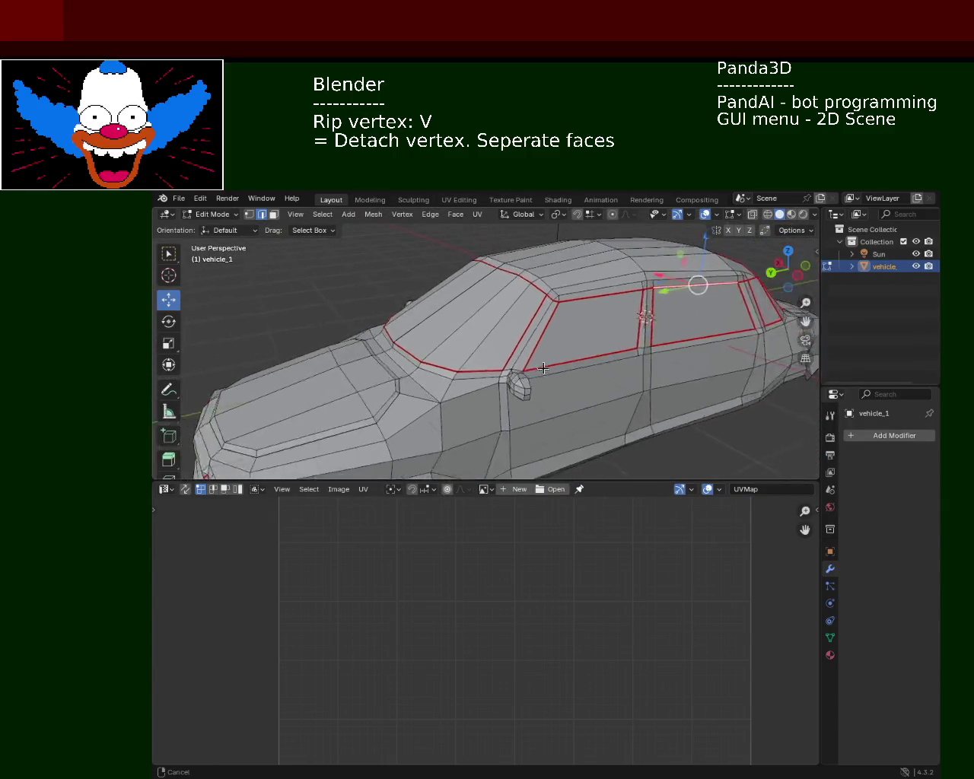
pyautogui.scroll(4, 543, 350)
pyautogui.scroll(-2, 541, 335)
pyautogui.scroll(2, 565, 385)
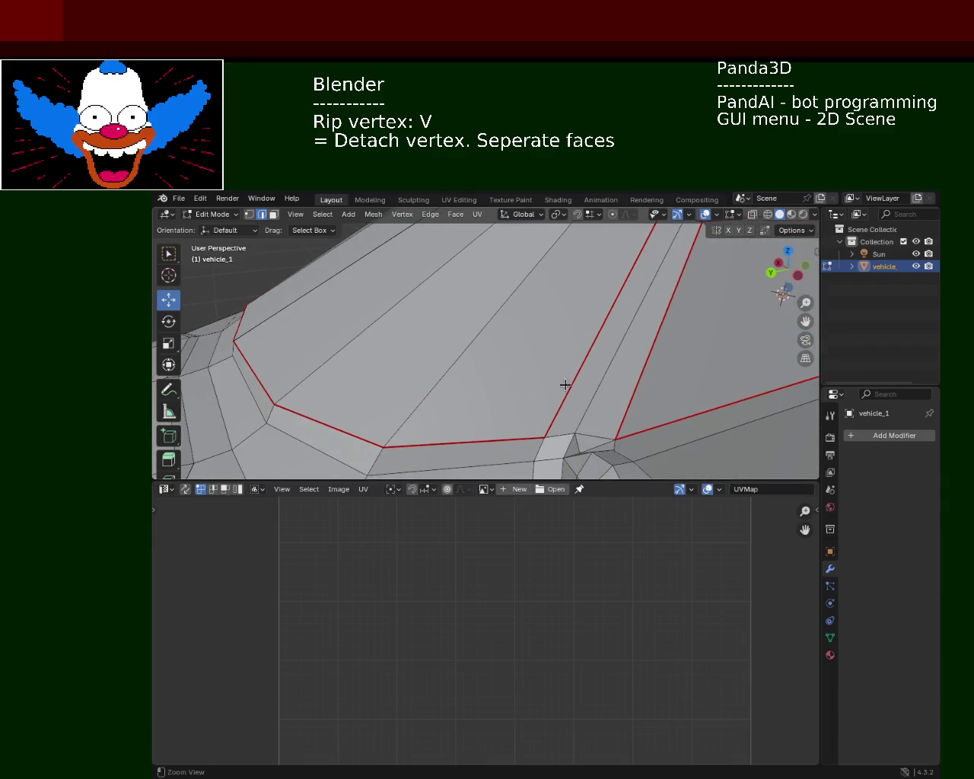
pyautogui.click(578, 437)
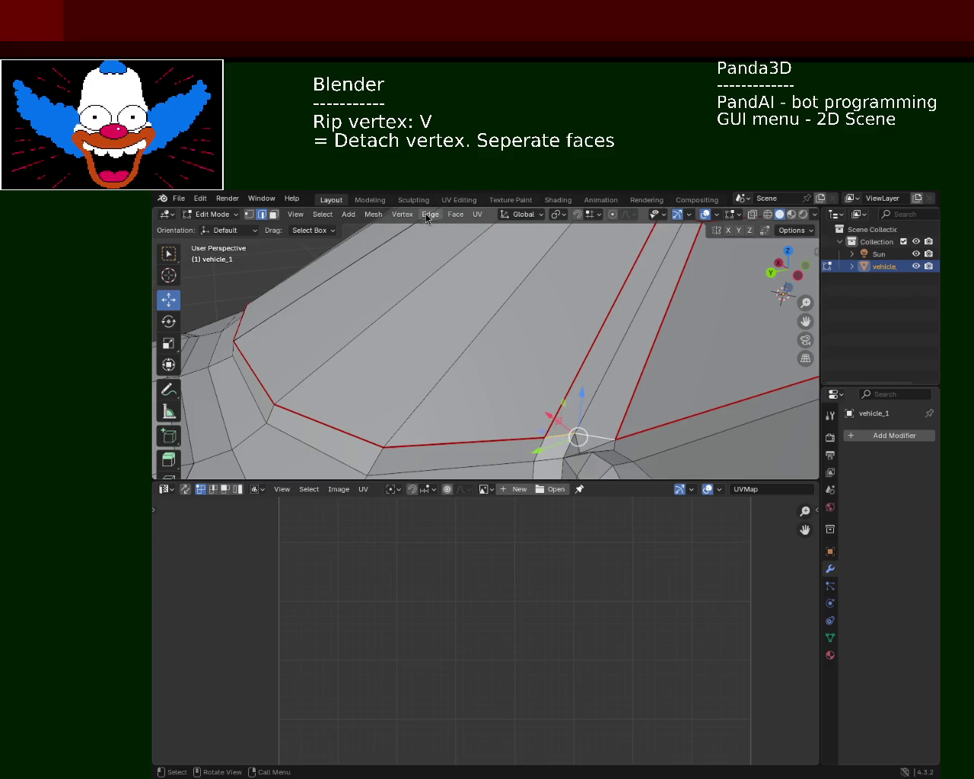
pyautogui.click(426, 215)
pyautogui.click(498, 423)
# Select the vertex where the side window meets the mirror, ready for seam marking
pyautogui.scroll(-5, 461, 371)
pyautogui.moveTo(461, 371)
pyautogui.mouseDown(button='middle')
pyautogui.moveTo(533, 384)
pyautogui.moveTo(531, 326)
pyautogui.moveTo(569, 386)
pyautogui.mouseUp(button='middle')
pyautogui.scroll(6, 531, 325)
pyautogui.click(565, 384)
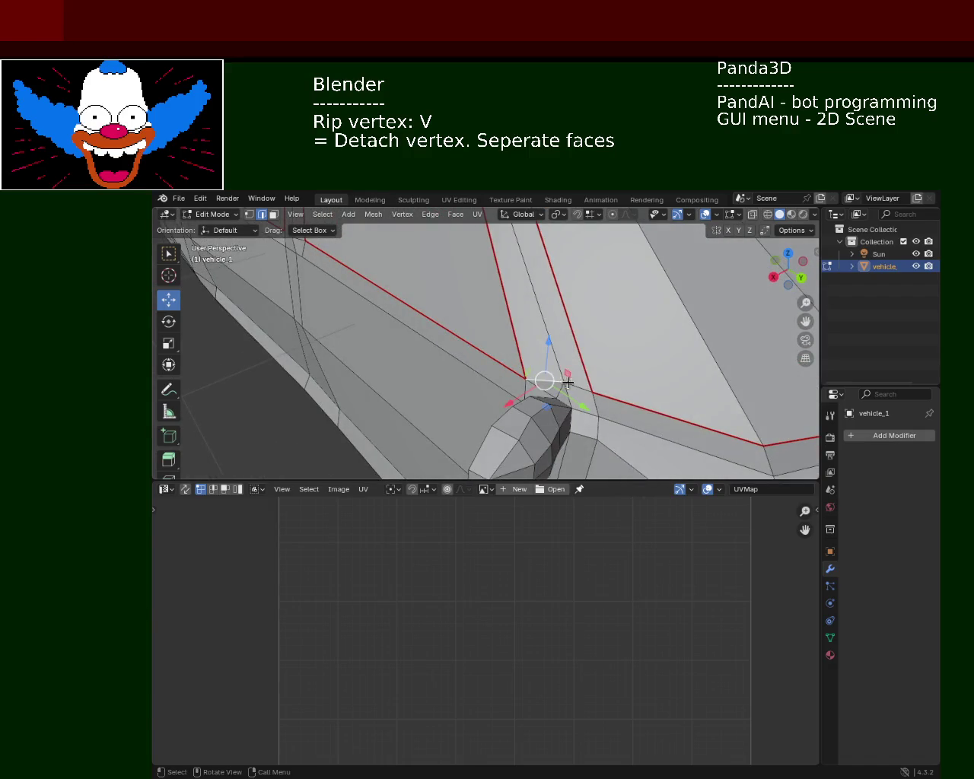
pyautogui.click(430, 214)
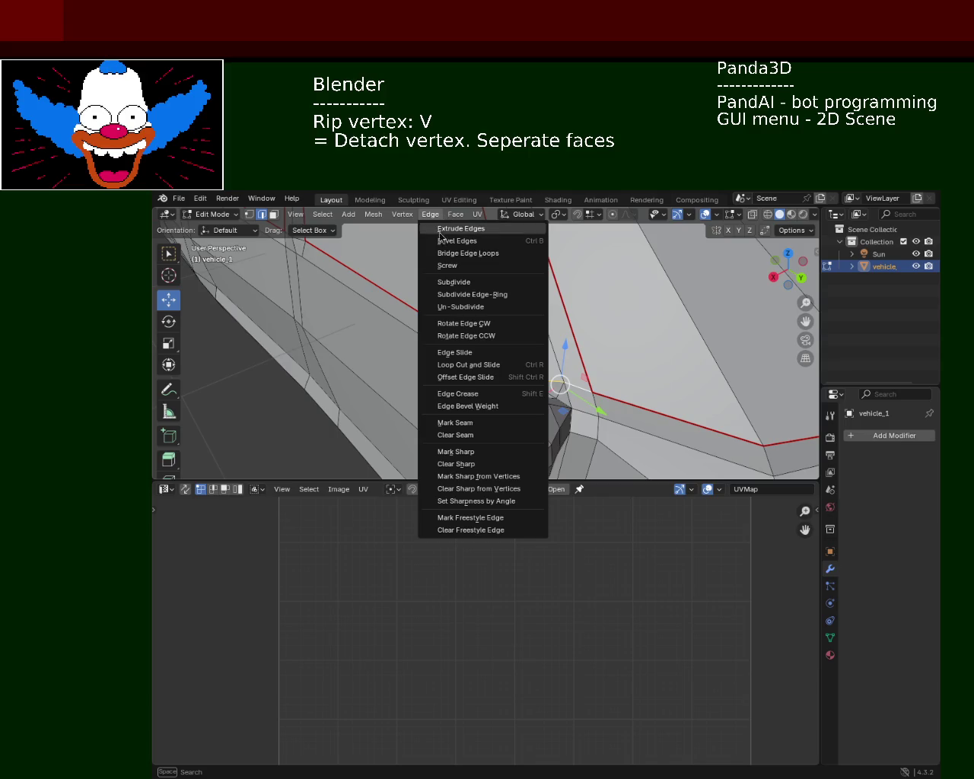
# Seam the window-mirror edge and the short window-pillar edge
pyautogui.click(491, 428)
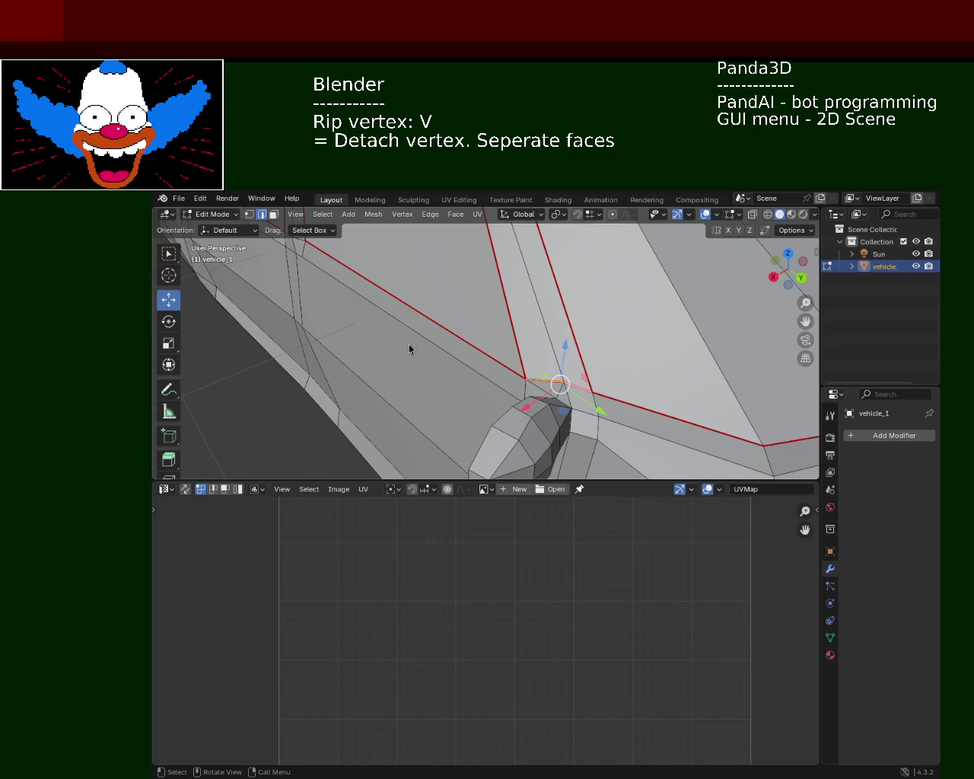
pyautogui.moveTo(631, 338)
pyautogui.mouseDown(button='middle')
pyautogui.moveTo(413, 375)
pyautogui.moveTo(605, 339)
pyautogui.mouseUp(button='middle')
pyautogui.keyDown('shift'); pyautogui.click(628, 332); pyautogui.keyUp('shift')
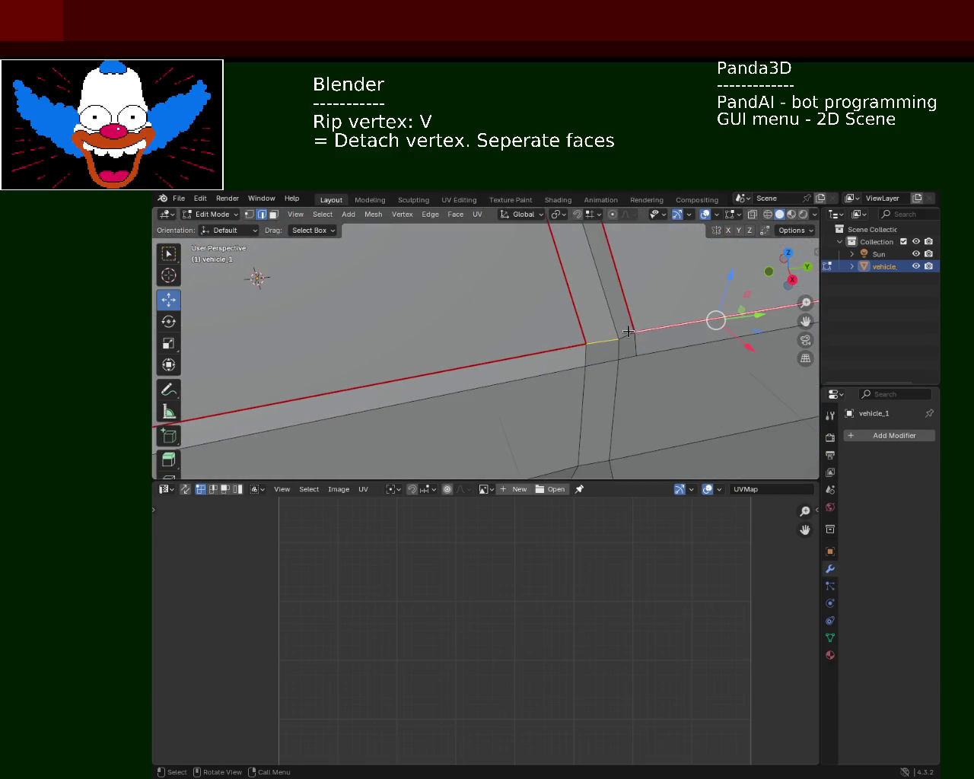
pyautogui.click(609, 339)
pyautogui.click(430, 213)
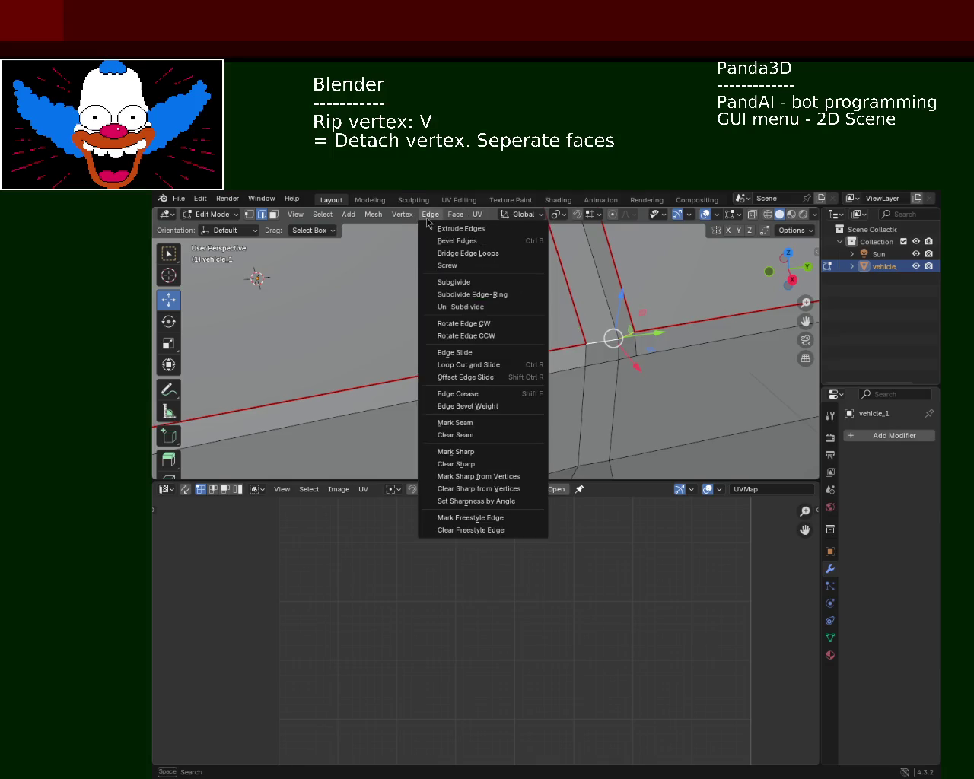
pyautogui.click(465, 422)
# Mark the front window pillar edges as a UV seam
pyautogui.moveTo(581, 370)
pyautogui.mouseDown(button='middle')
pyautogui.moveTo(370, 402)
pyautogui.moveTo(593, 325)
pyautogui.moveTo(511, 337)
pyautogui.mouseUp(button='middle')
pyautogui.scroll(3, 593, 325)
pyautogui.scroll(-6, 533, 366)
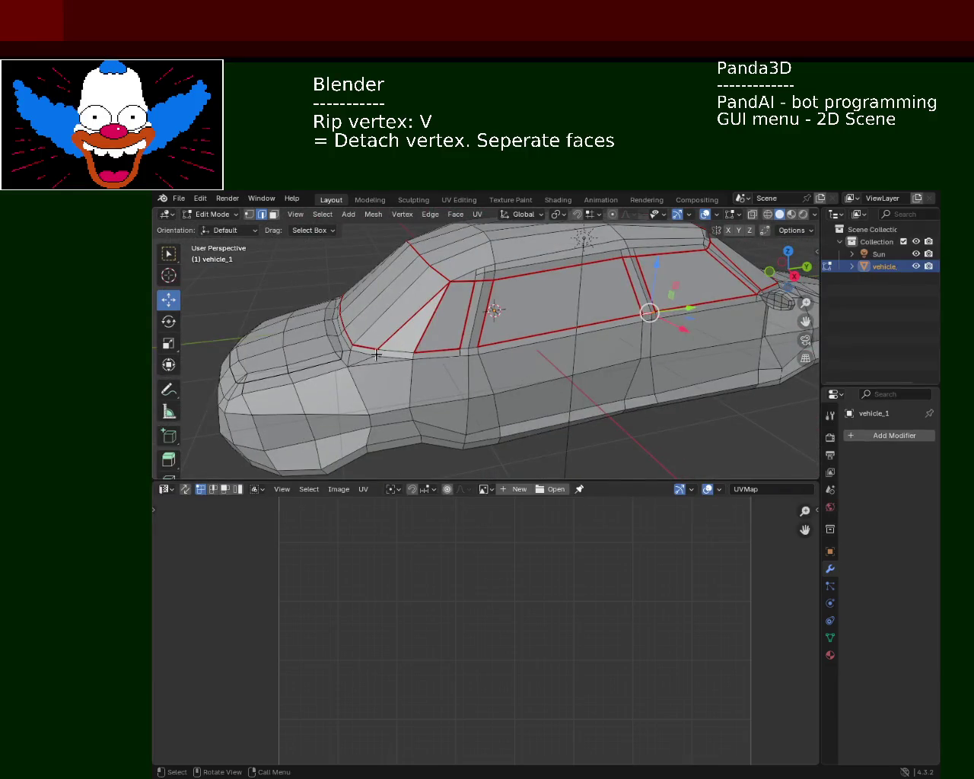
pyautogui.scroll(2, 376, 355)
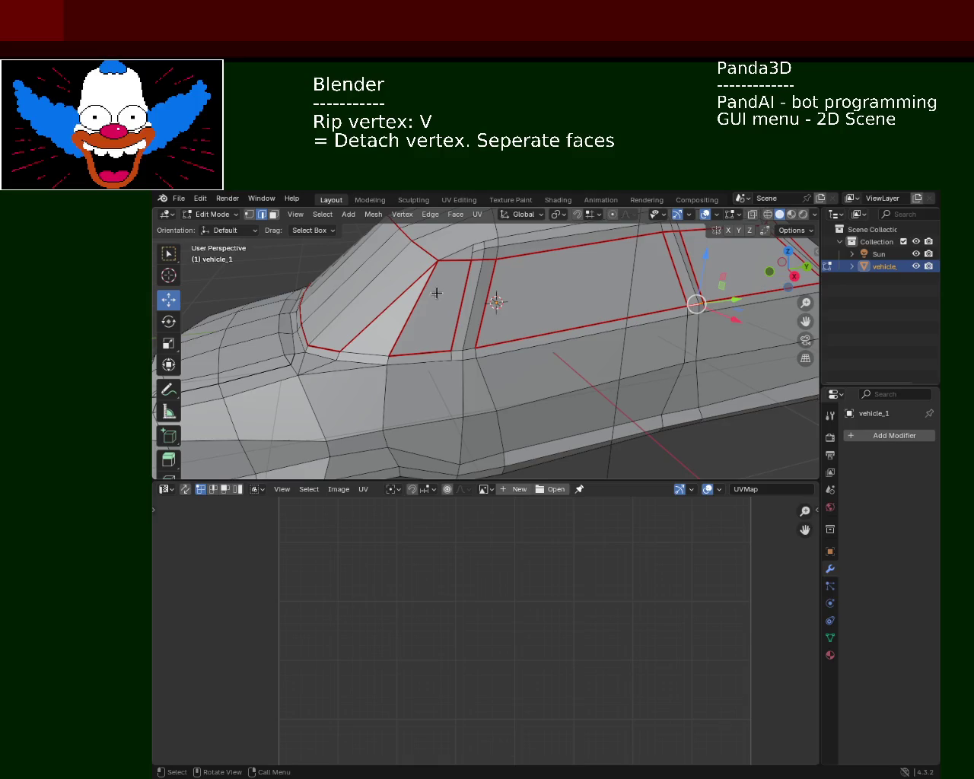
pyautogui.click(463, 350)
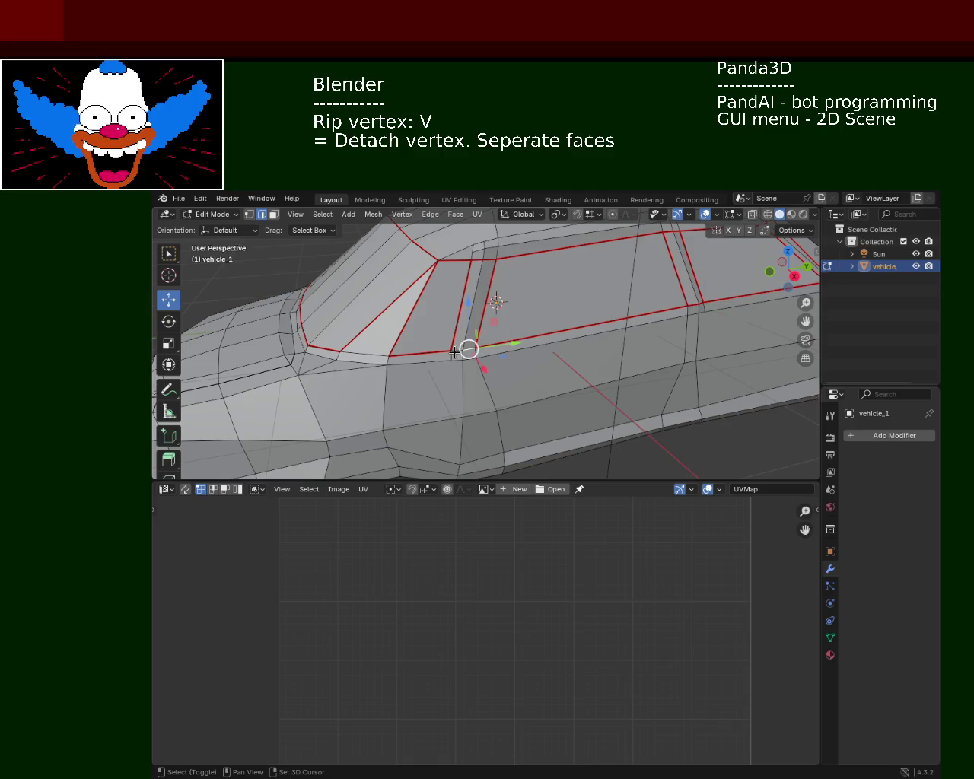
pyautogui.click(430, 215)
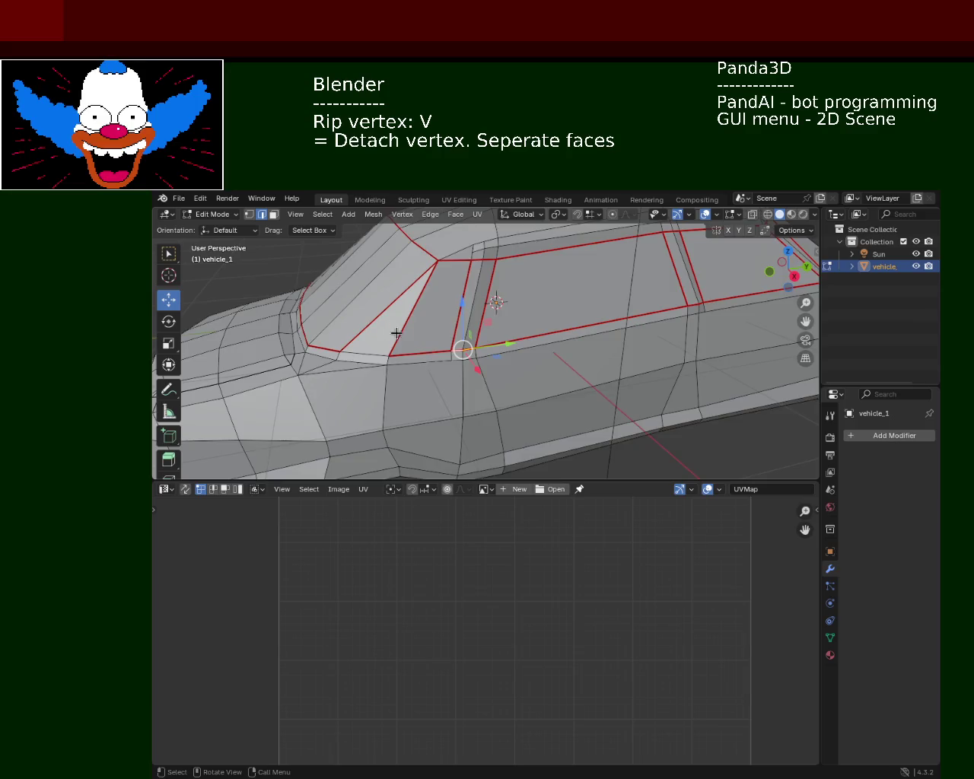
pyautogui.moveTo(397, 334); pyautogui.dragTo(456, 343, button='middle')
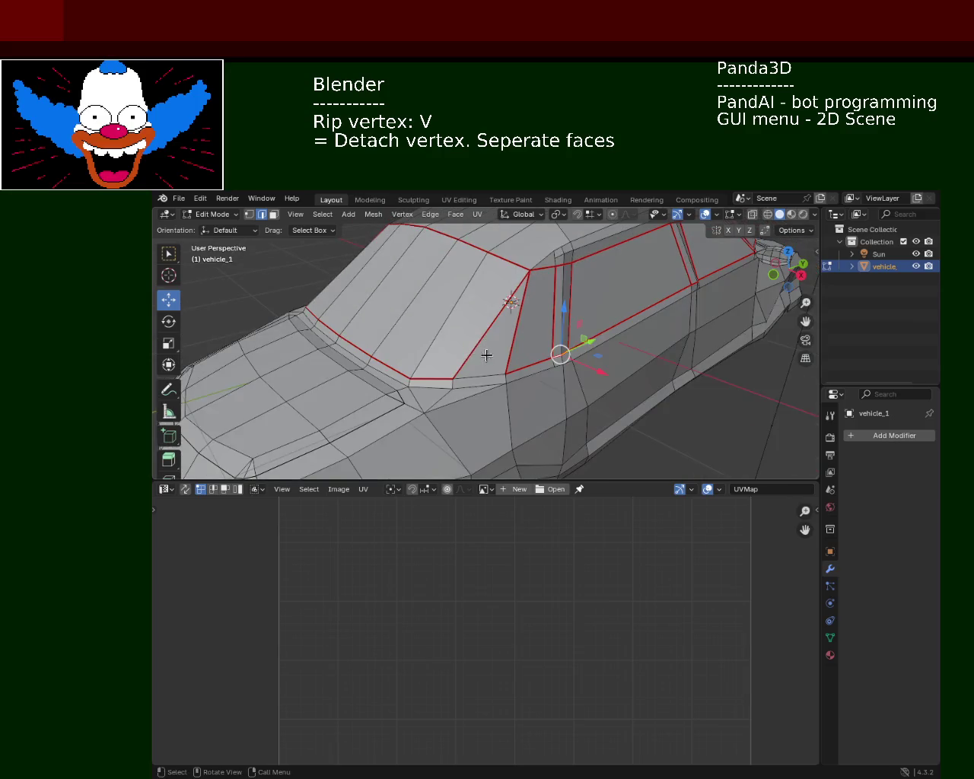
pyautogui.click(430, 214)
pyautogui.click(478, 423)
pyautogui.moveTo(478, 420)
pyautogui.mouseDown(button='middle')
pyautogui.moveTo(462, 322)
pyautogui.moveTo(553, 341)
pyautogui.moveTo(553, 363)
pyautogui.mouseUp(button='middle')
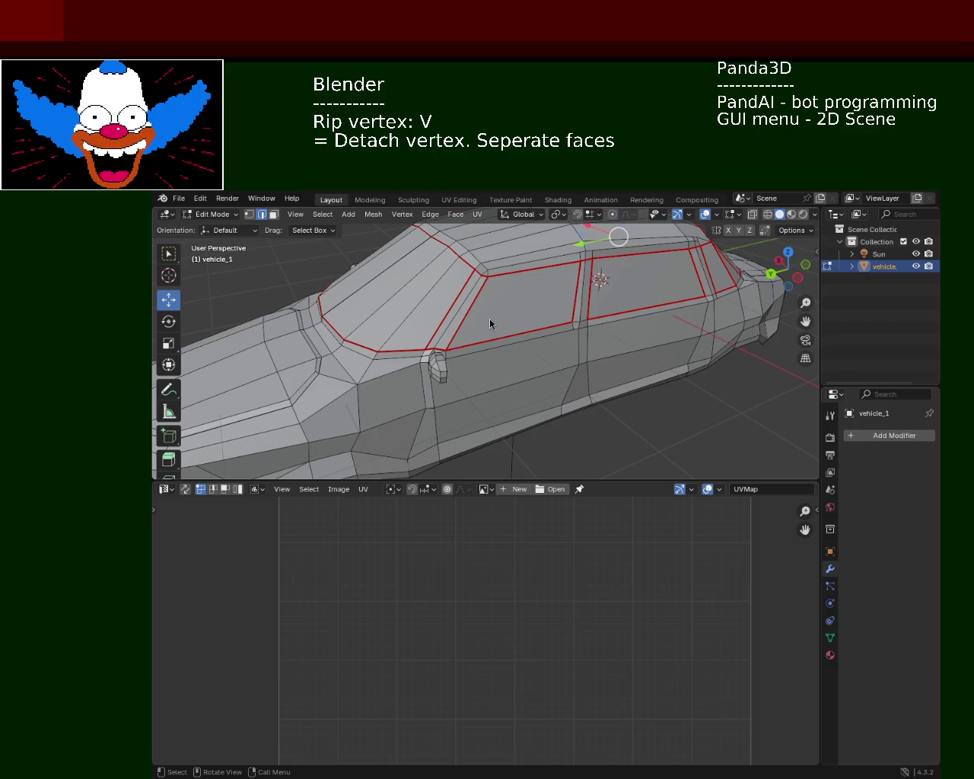
# Select the door-seam and door-pillar edges beside the side window and mark them as seams
pyautogui.moveTo(512, 344)
pyautogui.mouseDown(button='middle')
pyautogui.moveTo(392, 327)
pyautogui.moveTo(648, 352)
pyautogui.mouseUp(button='middle')
pyautogui.scroll(2, 667, 296)
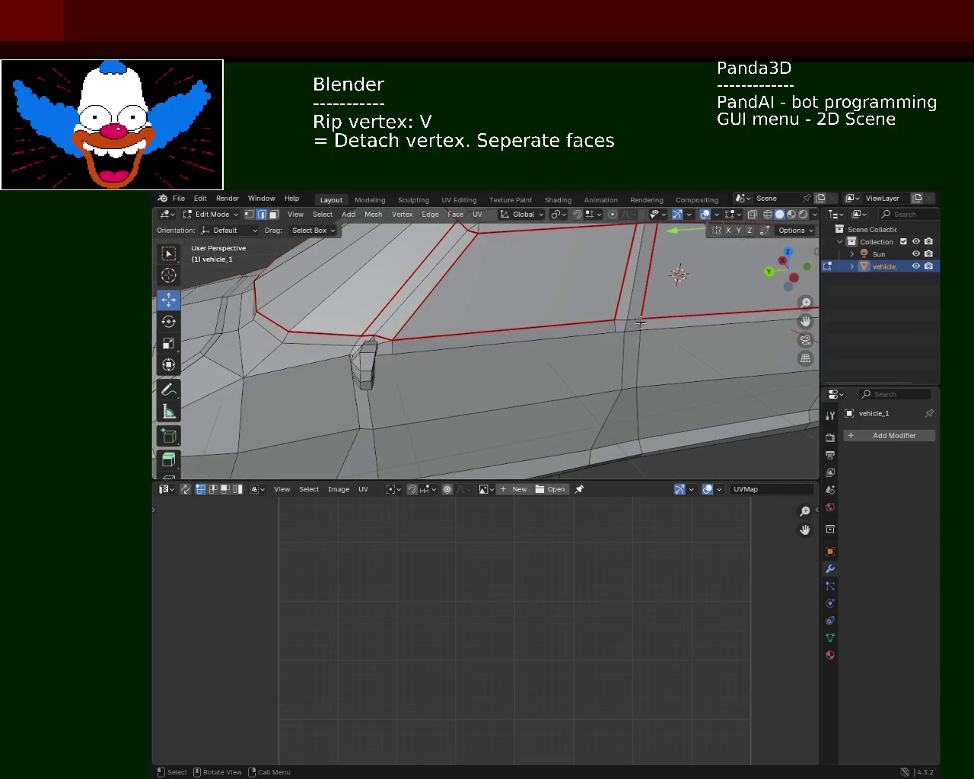
pyautogui.scroll(2, 641, 323)
pyautogui.scroll(2, 579, 305)
pyautogui.click(442, 371)
pyautogui.keyDown('shift'); pyautogui.click(423, 372); pyautogui.keyUp('shift')
pyautogui.click(424, 371)
pyautogui.keyDown('shift'); pyautogui.click(436, 370); pyautogui.keyUp('shift')
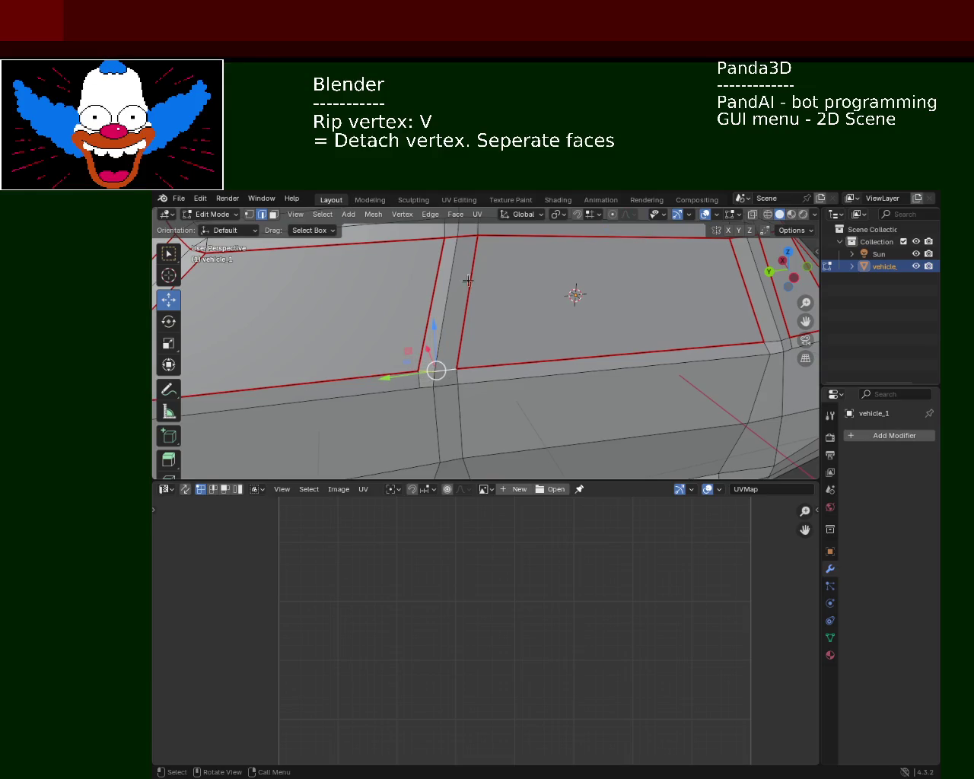
pyautogui.click(441, 216)
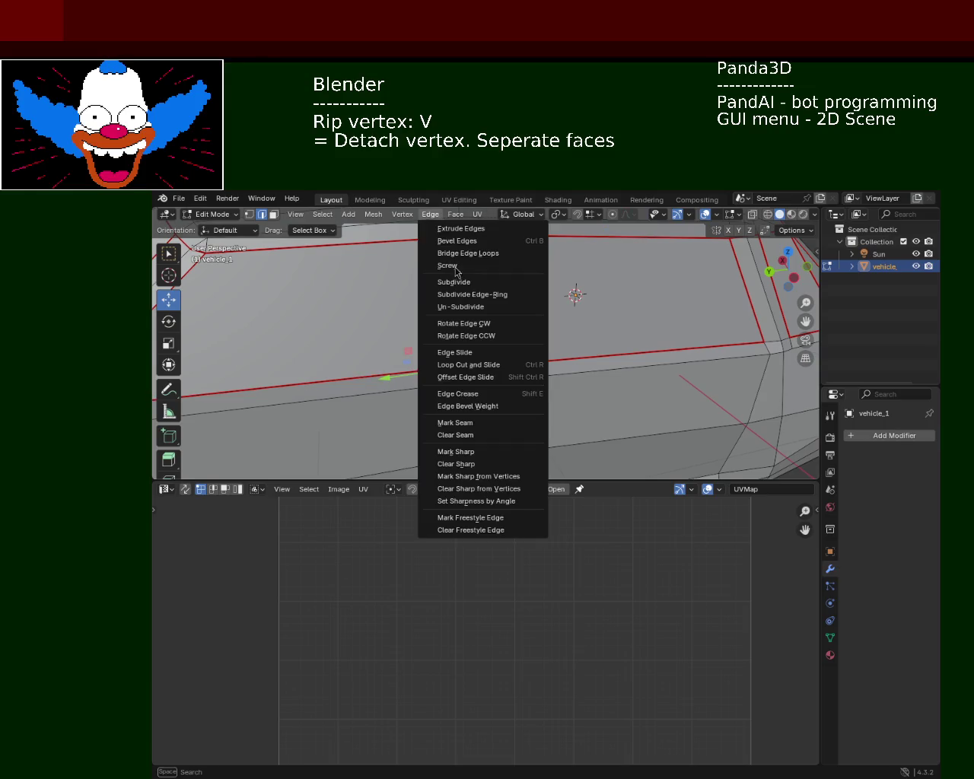
pyautogui.click(493, 424)
pyautogui.click(566, 381)
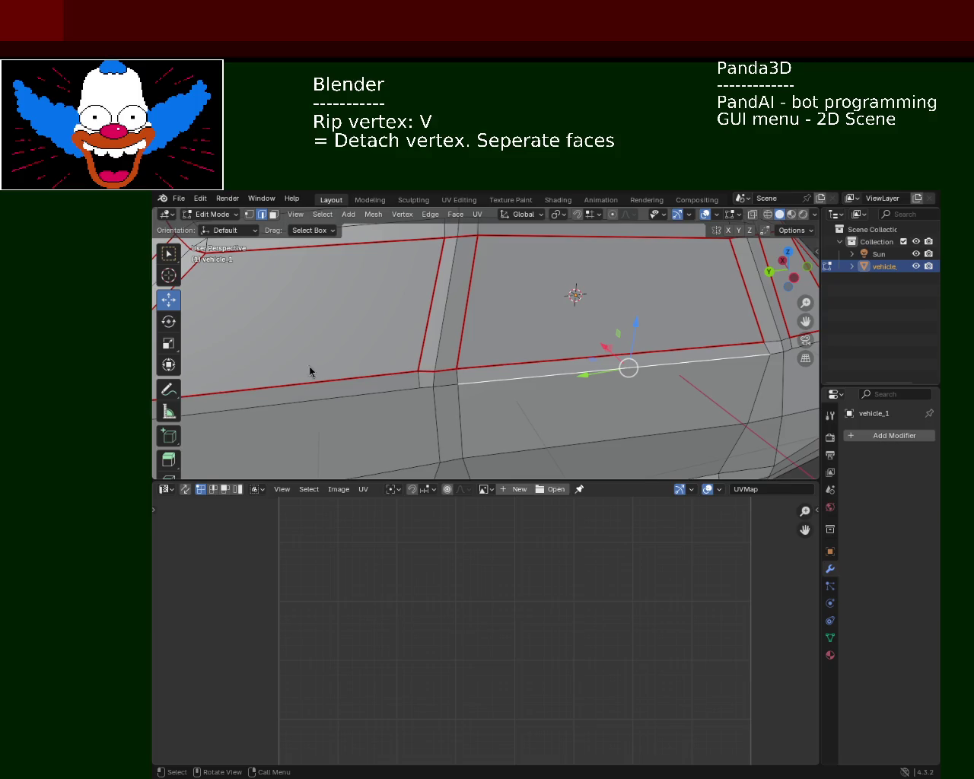
pyautogui.moveTo(522, 367); pyautogui.dragTo(445, 417, button='middle')
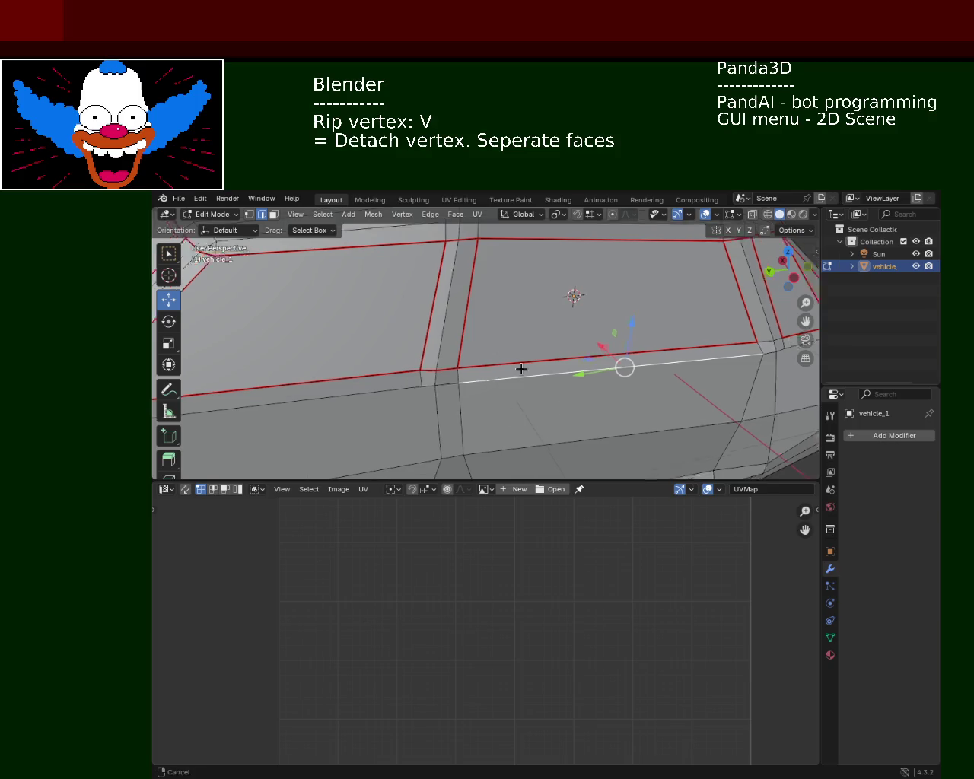
# Review the roof and window seams up close, then save vehicle_1.blend with Ctrl+S
pyautogui.scroll(-3, 446, 417)
pyautogui.scroll(3, 445, 417)
pyautogui.moveTo(389, 350)
pyautogui.mouseDown(button='middle')
pyautogui.moveTo(433, 364)
pyautogui.moveTo(389, 328)
pyautogui.mouseUp(button='middle')
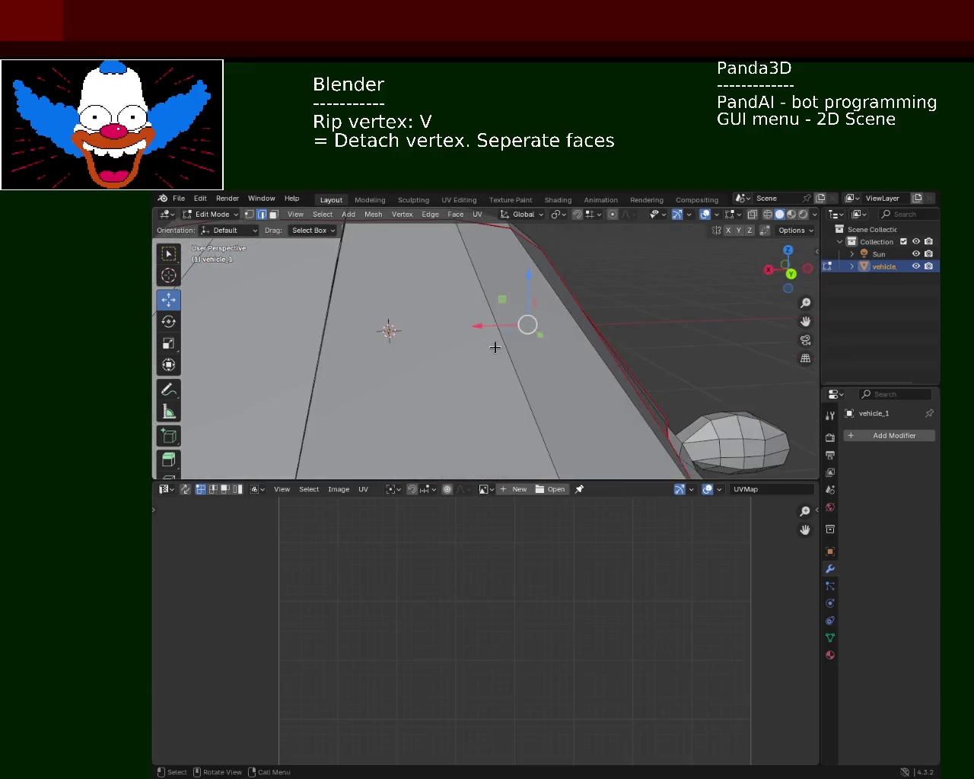
pyautogui.scroll(-5, 533, 431)
pyautogui.moveTo(533, 431); pyautogui.dragTo(475, 400, button='middle')
pyautogui.scroll(2, 474, 400)
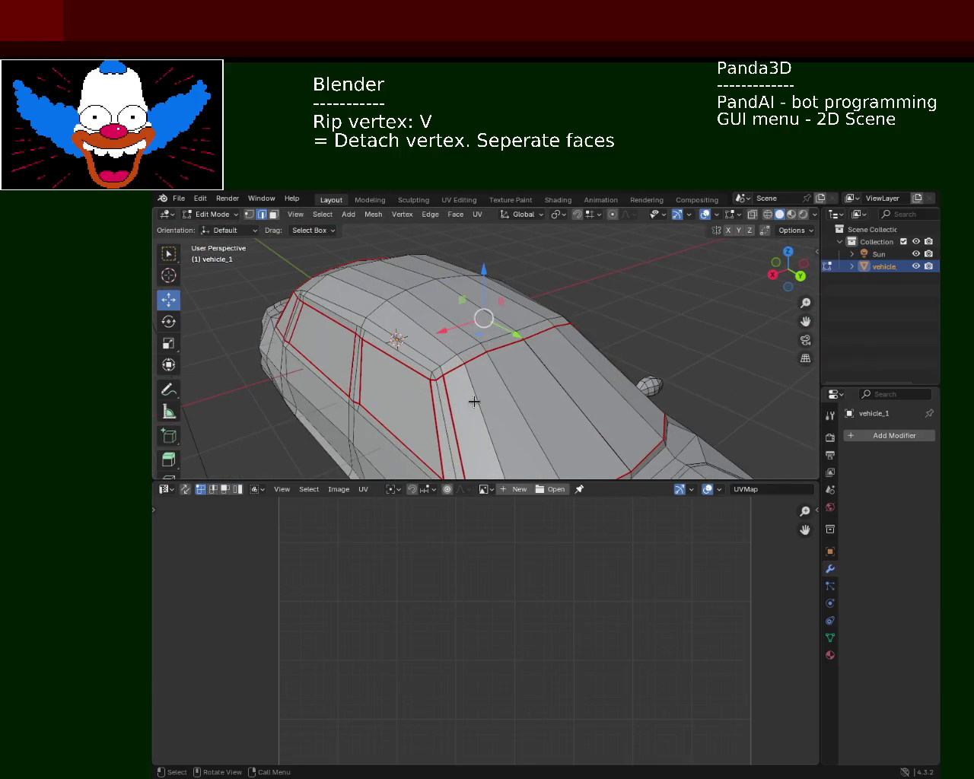
pyautogui.hotkey('ctrl', 's')
# Mark the edge at the windshield pillar corner as sharp
pyautogui.moveTo(364, 406)
pyautogui.mouseDown(button='middle')
pyautogui.moveTo(746, 382)
pyautogui.moveTo(759, 405)
pyautogui.moveTo(534, 358)
pyautogui.moveTo(531, 385)
pyautogui.moveTo(539, 383)
pyautogui.mouseUp(button='middle')
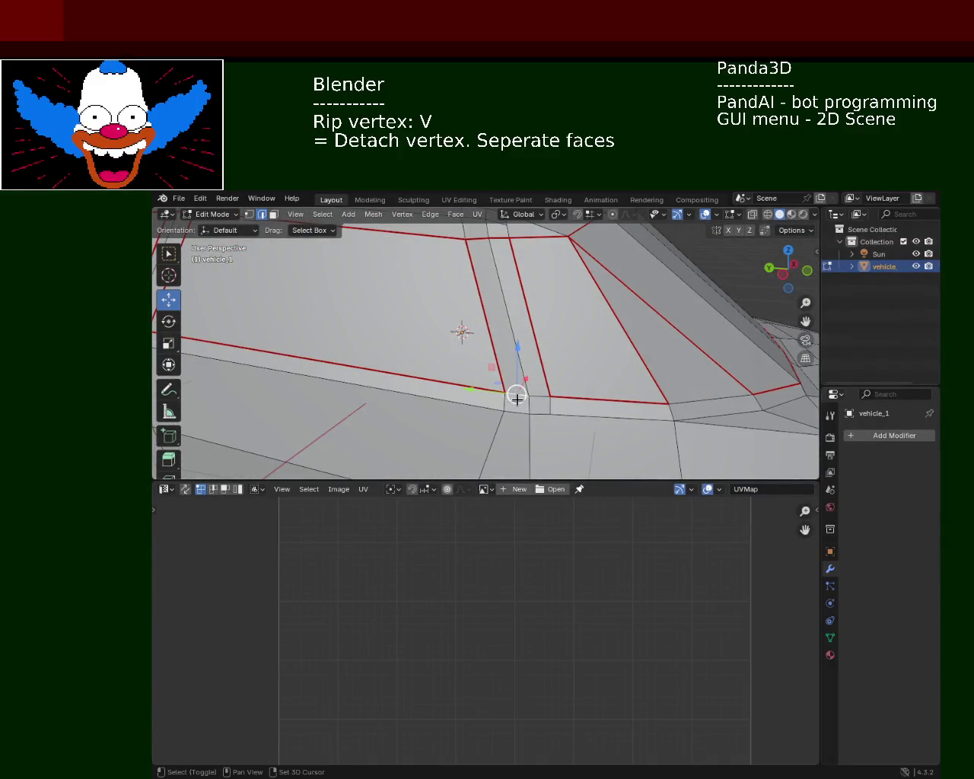
pyautogui.press('v')
pyautogui.click(528, 398)
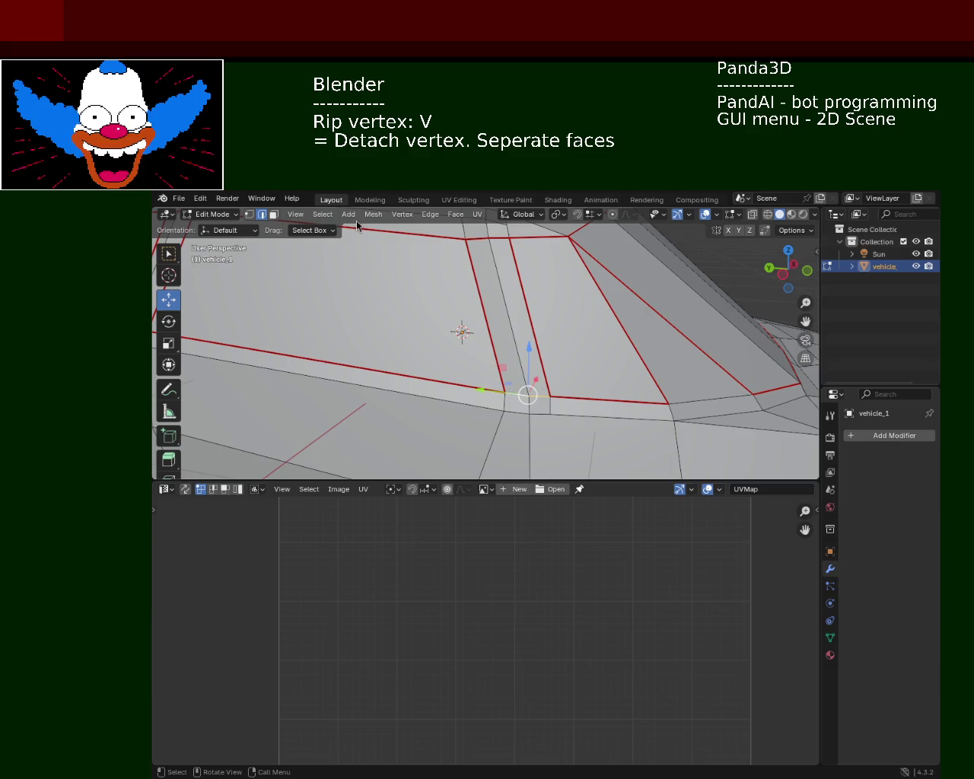
pyautogui.click(430, 214)
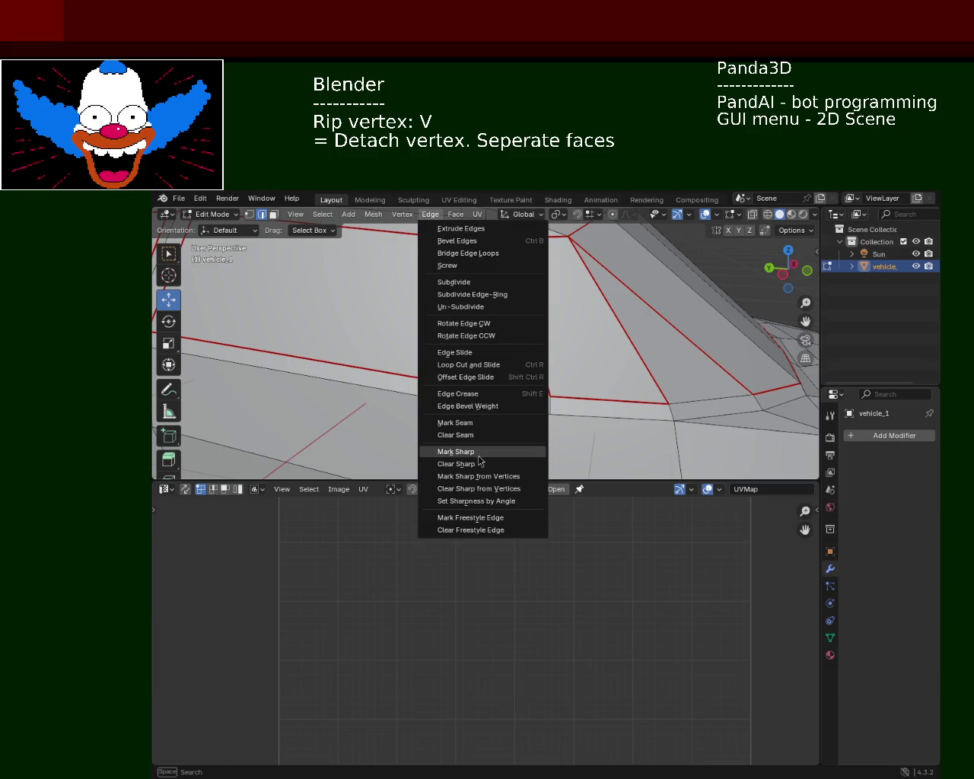
pyautogui.click(455, 452)
# Mark the lower window edge and pillar-base edges as UV seams, abandoning a vertex rip
pyautogui.click(474, 405)
pyautogui.click(533, 395)
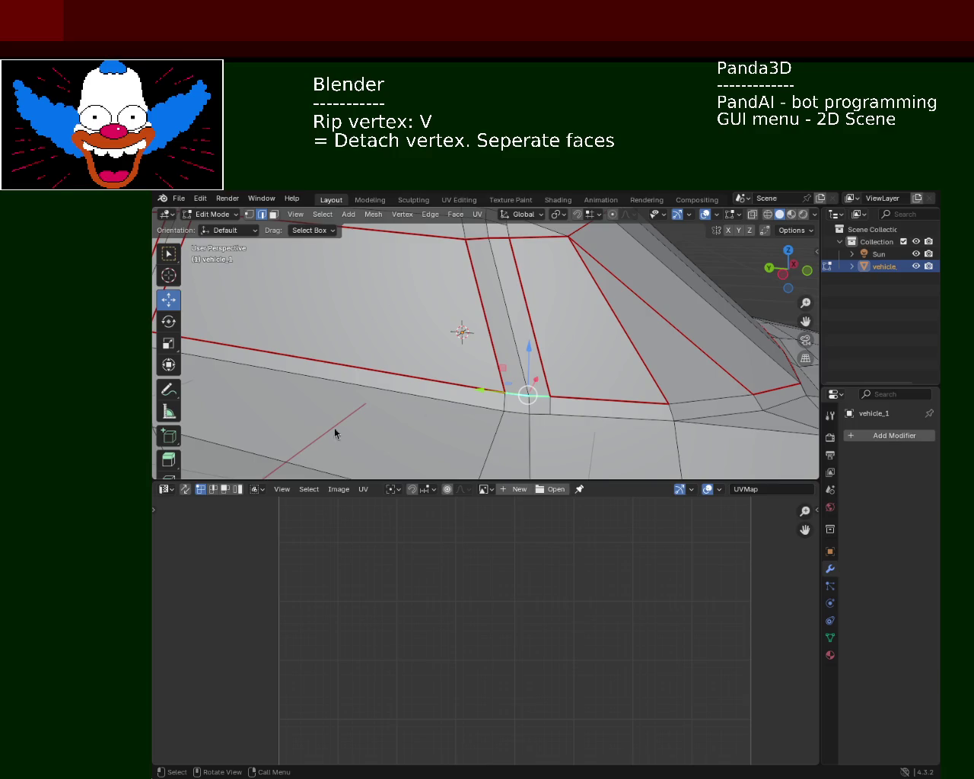
pyautogui.press('v')
pyautogui.press('Escape')
pyautogui.click(430, 214)
pyautogui.click(468, 434)
pyautogui.click(455, 216)
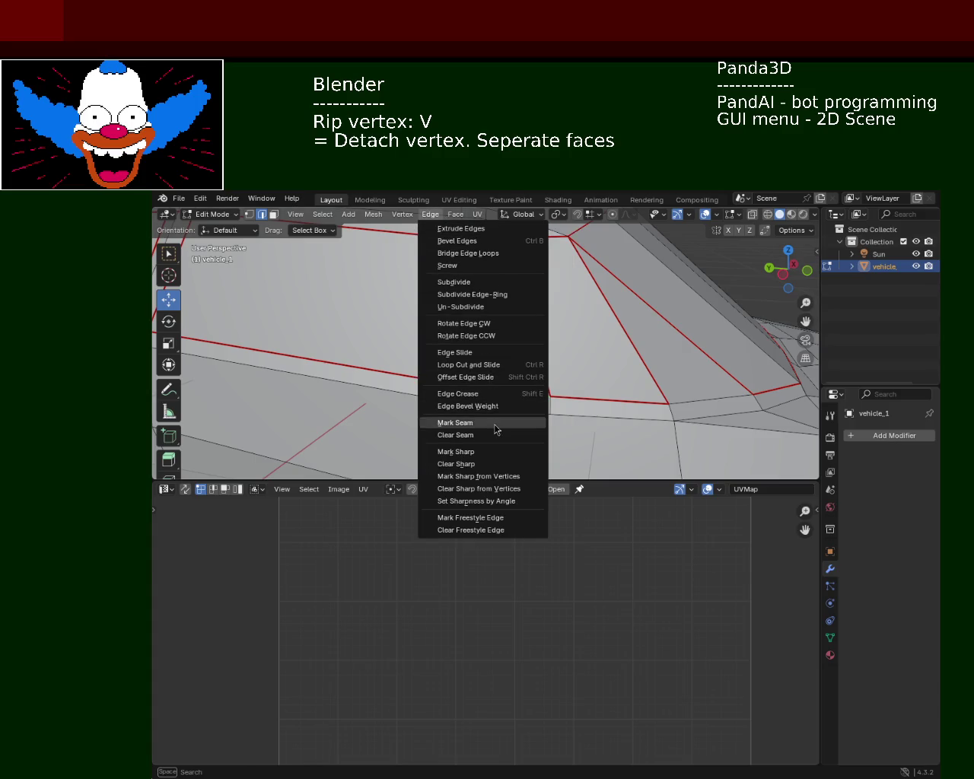
pyautogui.click(495, 424)
pyautogui.scroll(-3, 462, 332)
pyautogui.scroll(-3, 462, 332)
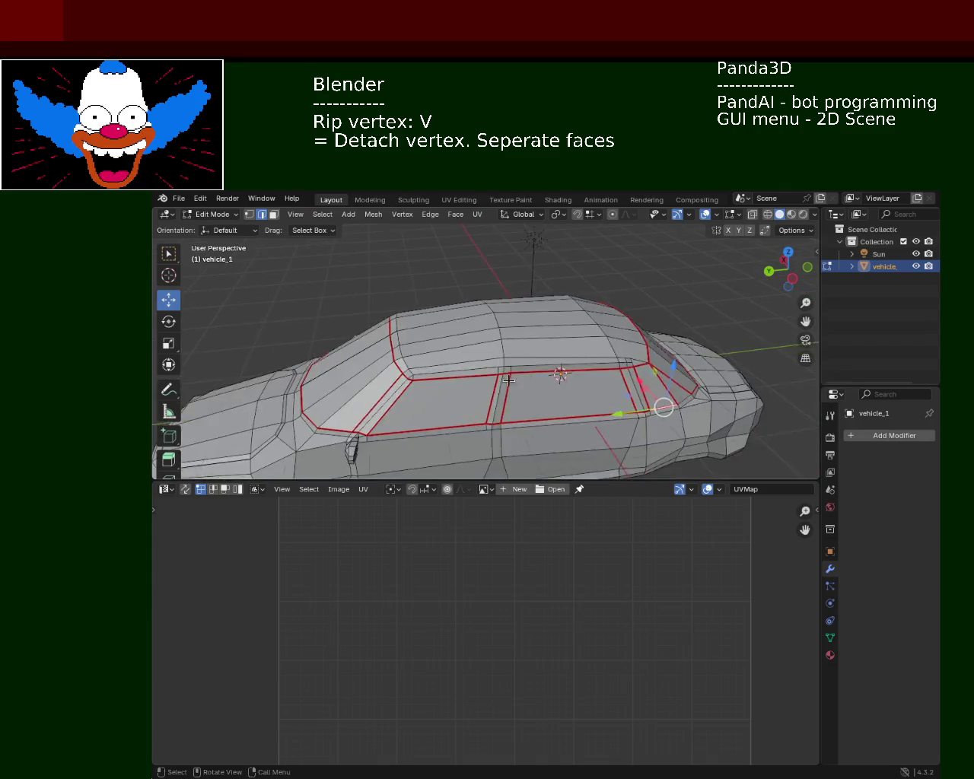
pyautogui.scroll(2, 427, 327)
pyautogui.scroll(-5, 404, 323)
pyautogui.scroll(3, 403, 323)
pyautogui.scroll(3, 492, 267)
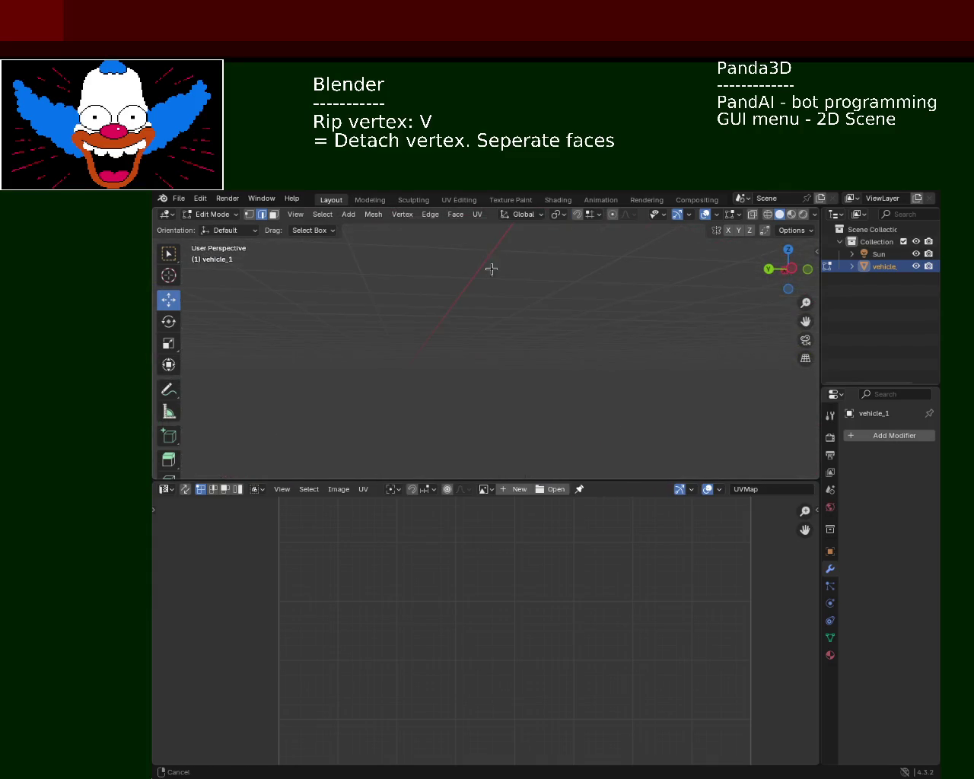
pyautogui.scroll(-2, 492, 267)
pyautogui.scroll(1, 424, 284)
pyautogui.scroll(2, 423, 284)
pyautogui.moveTo(446, 322); pyautogui.dragTo(482, 342, button='middle')
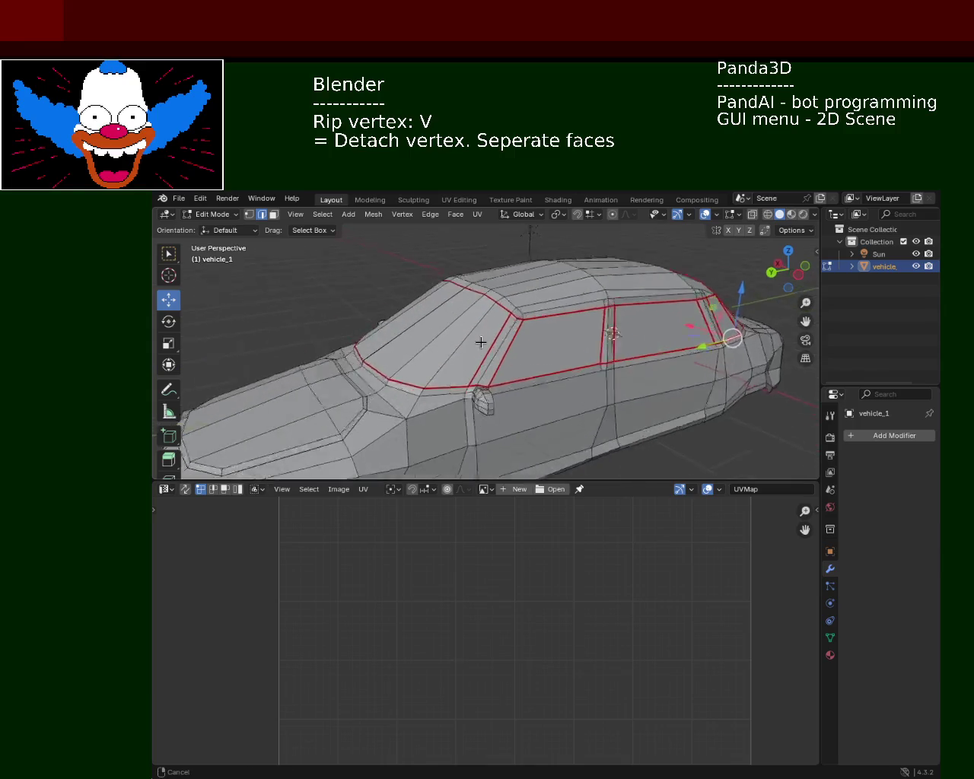
pyautogui.scroll(2, 483, 341)
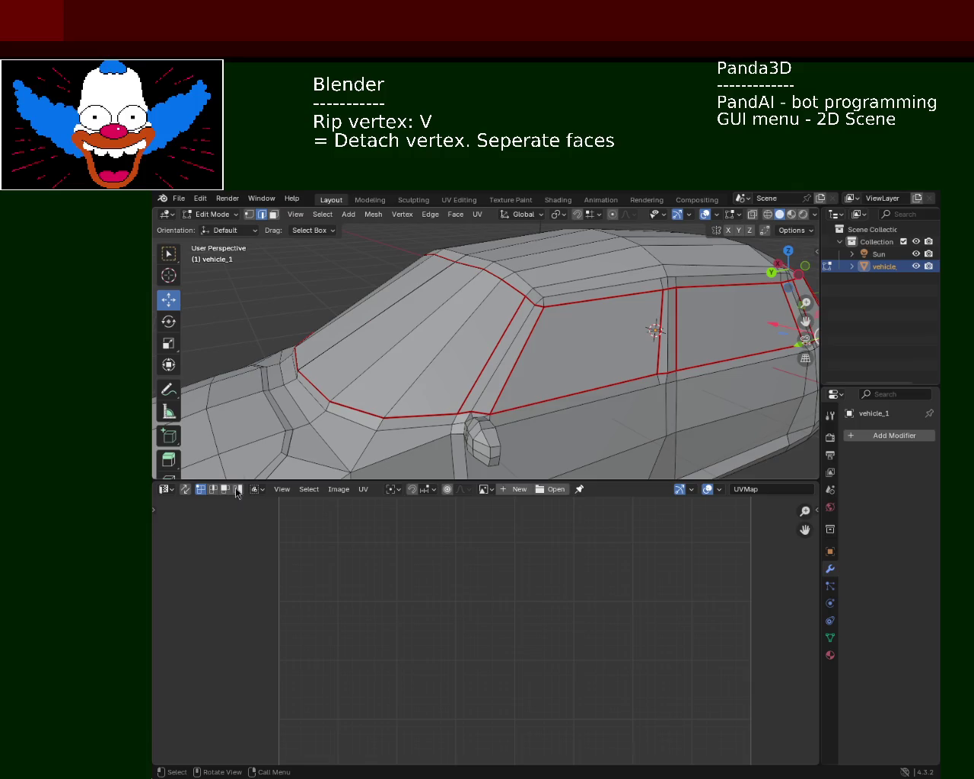
# Mark the rear side window edges as UV seams and check the result from outside
pyautogui.moveTo(669, 405)
pyautogui.mouseDown(button='middle')
pyautogui.moveTo(569, 409)
pyautogui.moveTo(576, 385)
pyautogui.mouseUp(button='middle')
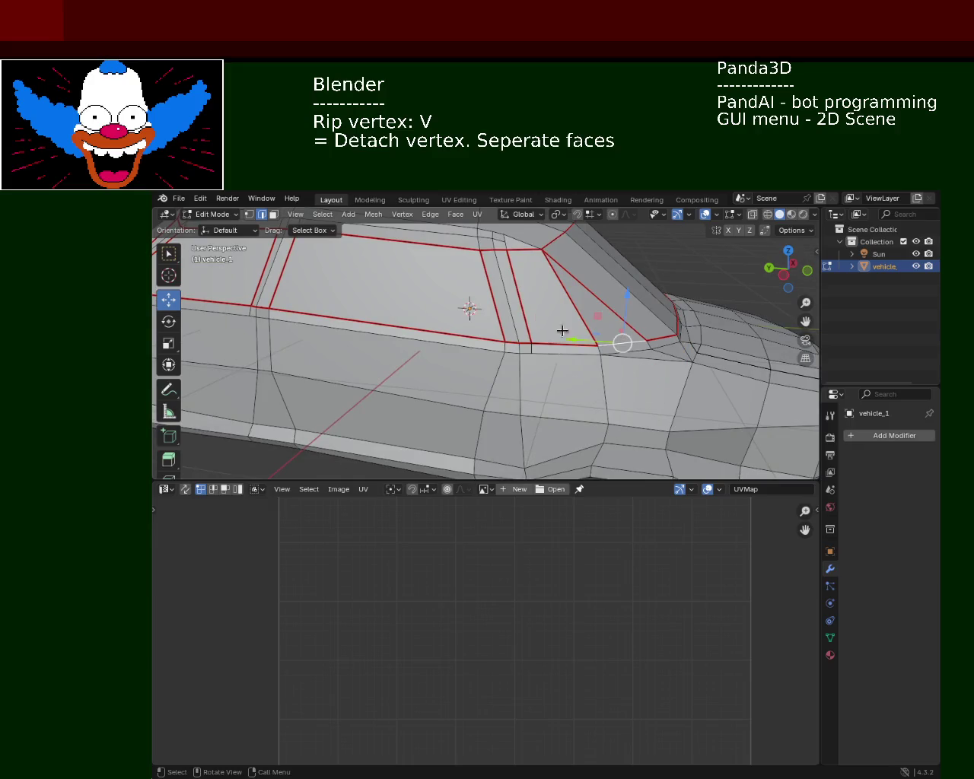
pyautogui.click(431, 214)
pyautogui.click(478, 414)
pyautogui.moveTo(478, 414)
pyautogui.mouseDown(button='middle')
pyautogui.moveTo(607, 363)
pyautogui.moveTo(539, 350)
pyautogui.mouseUp(button='middle')
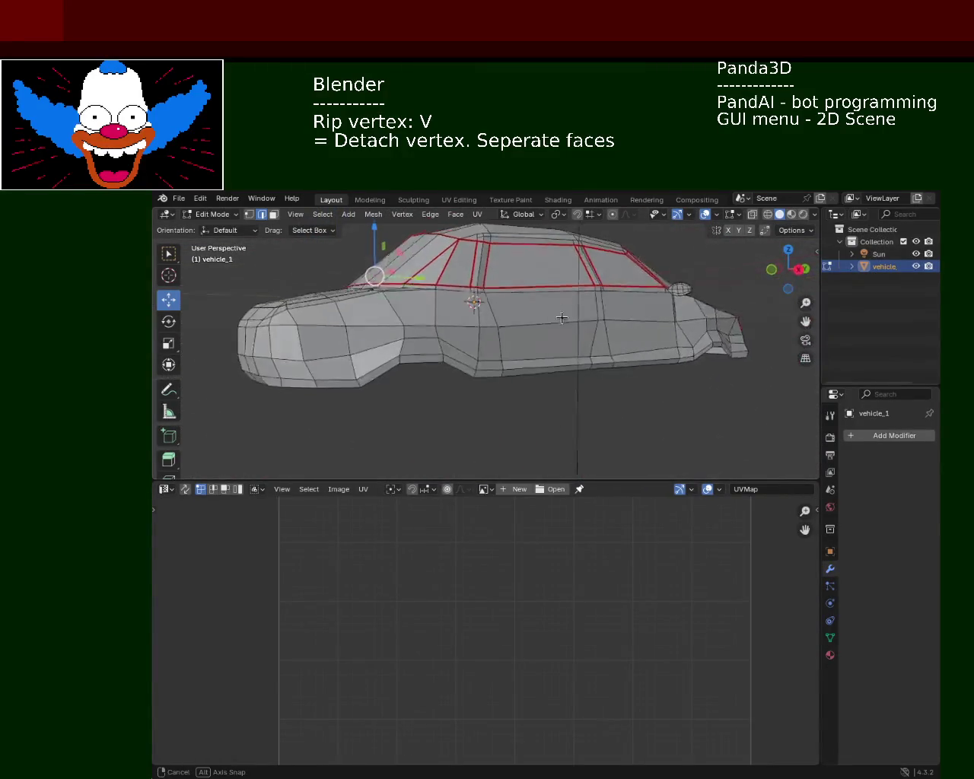
pyautogui.moveTo(539, 350)
pyautogui.mouseDown(button='middle')
pyautogui.moveTo(618, 368)
pyautogui.moveTo(458, 391)
pyautogui.mouseUp(button='middle')
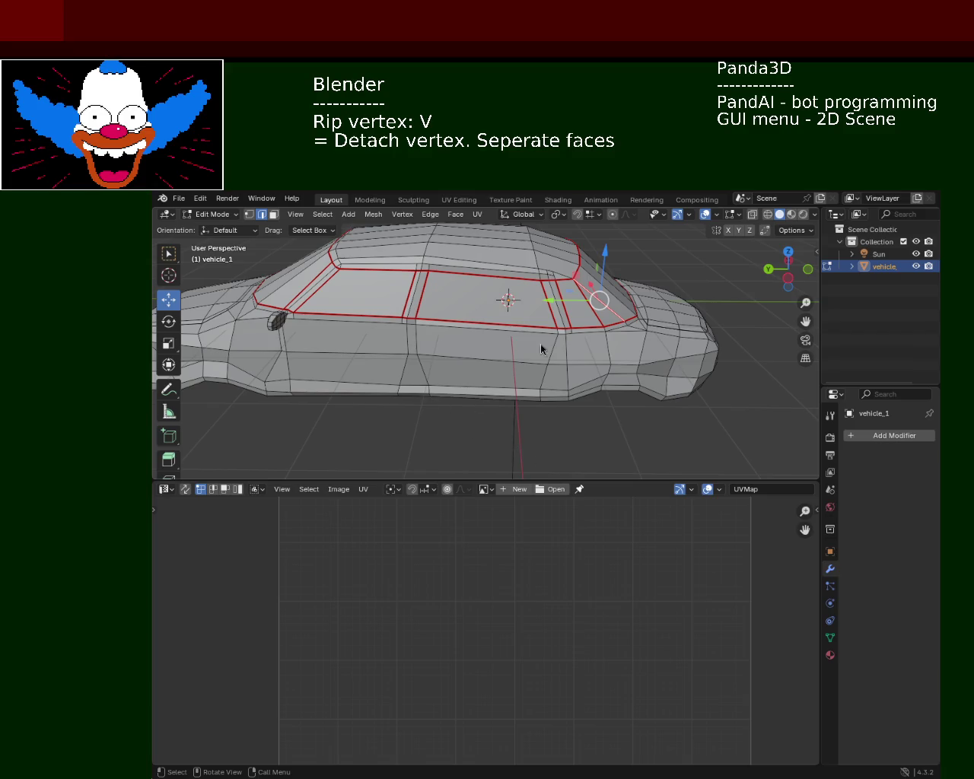
# Inspect the car's window seams from the front-left and side, then save vehicle_1.blend
pyautogui.moveTo(665, 318)
pyautogui.mouseDown(button='middle')
pyautogui.moveTo(656, 347)
pyautogui.moveTo(285, 290)
pyautogui.mouseUp(button='middle')
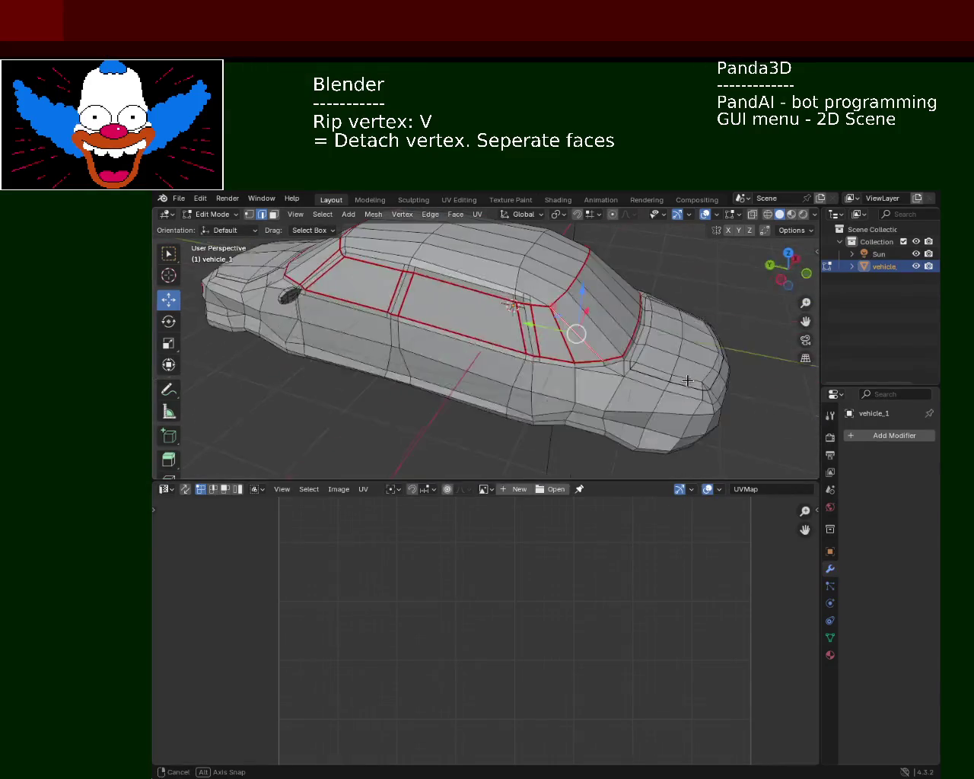
pyautogui.scroll(2, 464, 327)
pyautogui.moveTo(464, 326)
pyautogui.mouseDown(button='middle')
pyautogui.moveTo(501, 371)
pyautogui.moveTo(503, 343)
pyautogui.moveTo(325, 351)
pyautogui.mouseUp(button='middle')
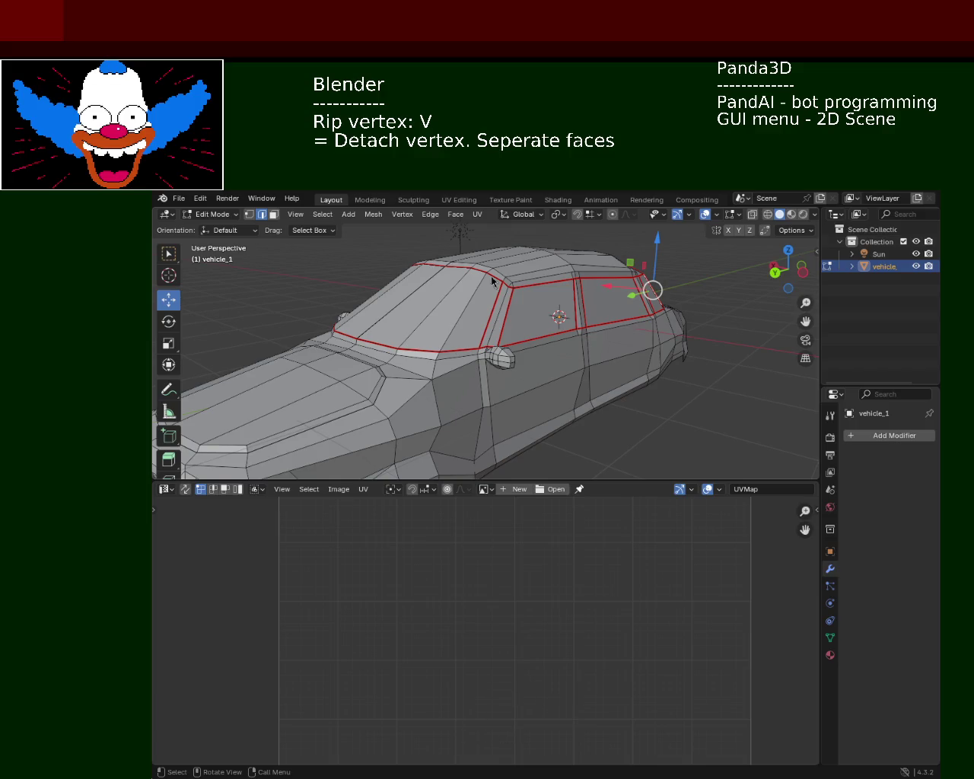
pyautogui.moveTo(653, 320)
pyautogui.mouseDown(button='middle')
pyautogui.moveTo(516, 362)
pyautogui.moveTo(428, 354)
pyautogui.mouseUp(button='middle')
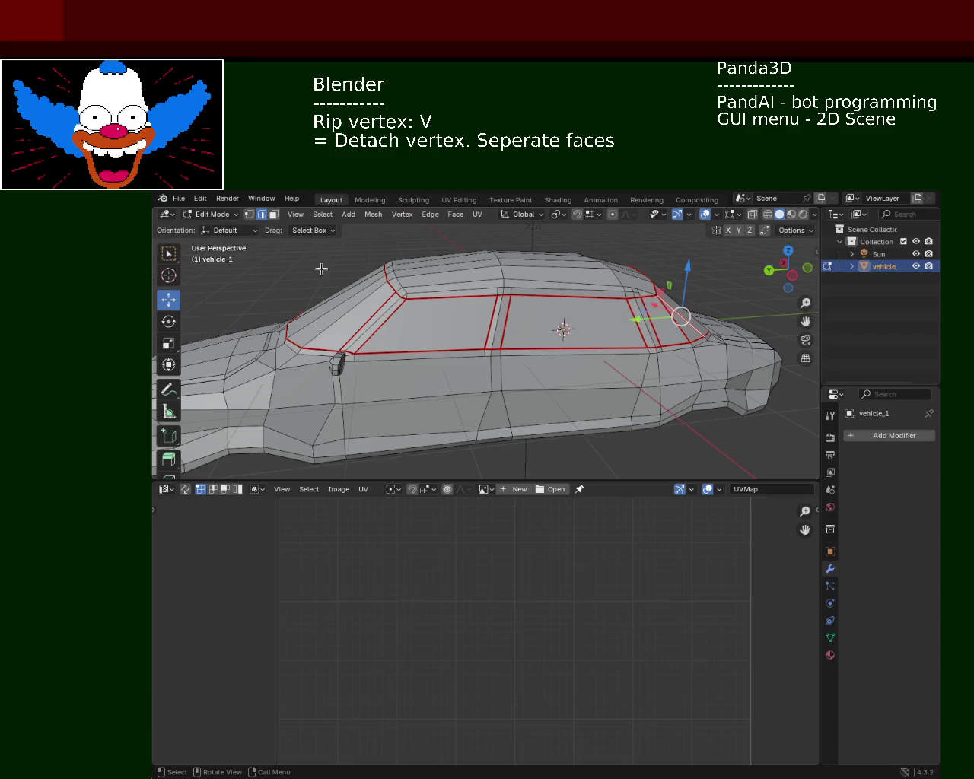
pyautogui.hotkey('ctrl', 's')
# Select the entire car mesh with A and fit its current UV layout in the bottom UV Editor
pyautogui.click(179, 198)
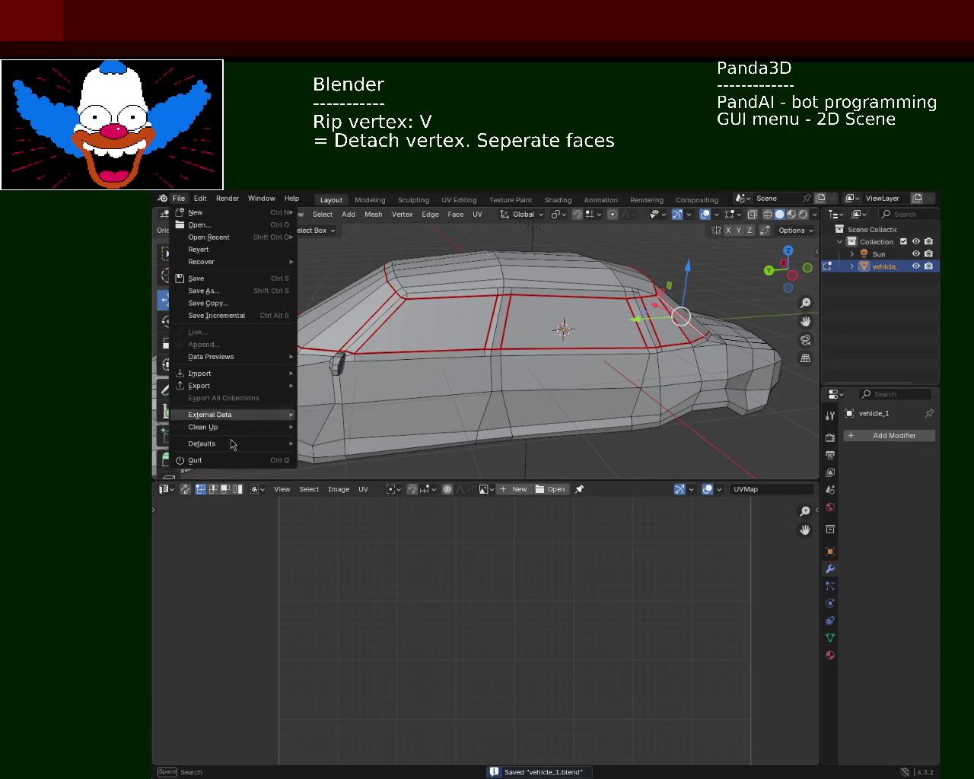
pyautogui.keyDown('shift'); pyautogui.click(572, 355); pyautogui.keyUp('shift')
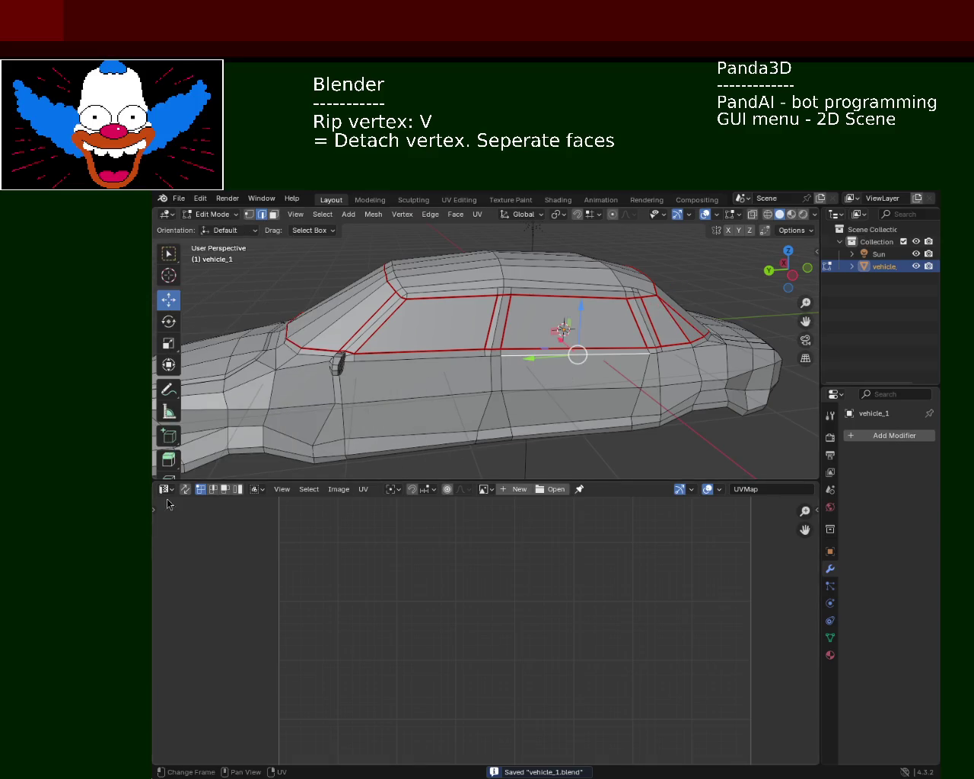
pyautogui.click(166, 489)
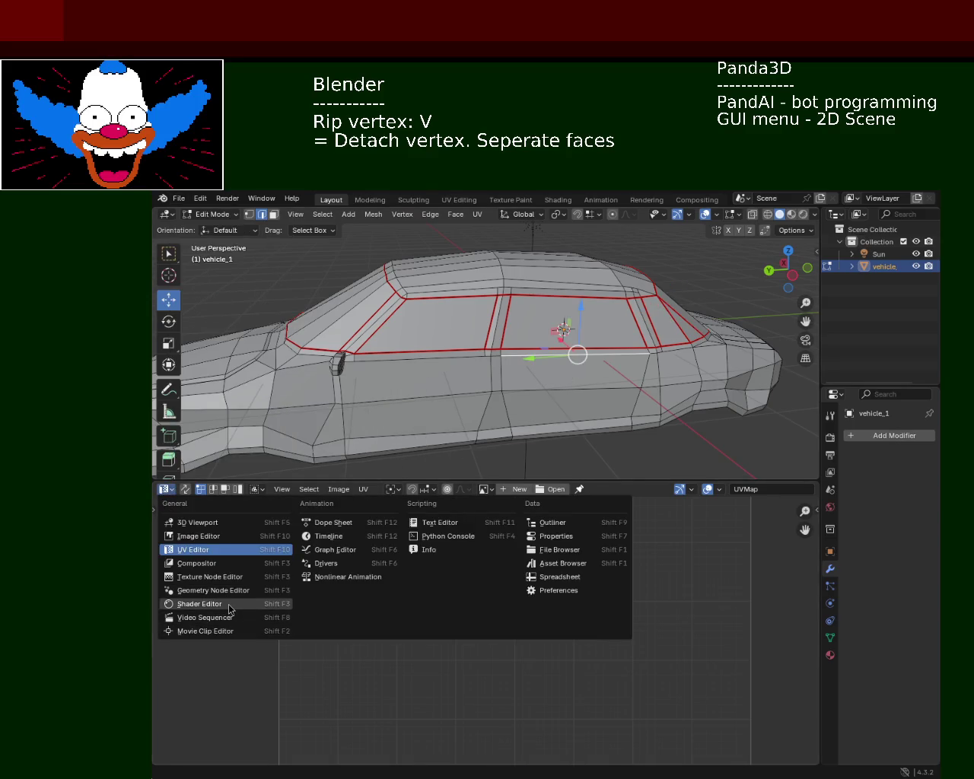
pyautogui.press('Escape')
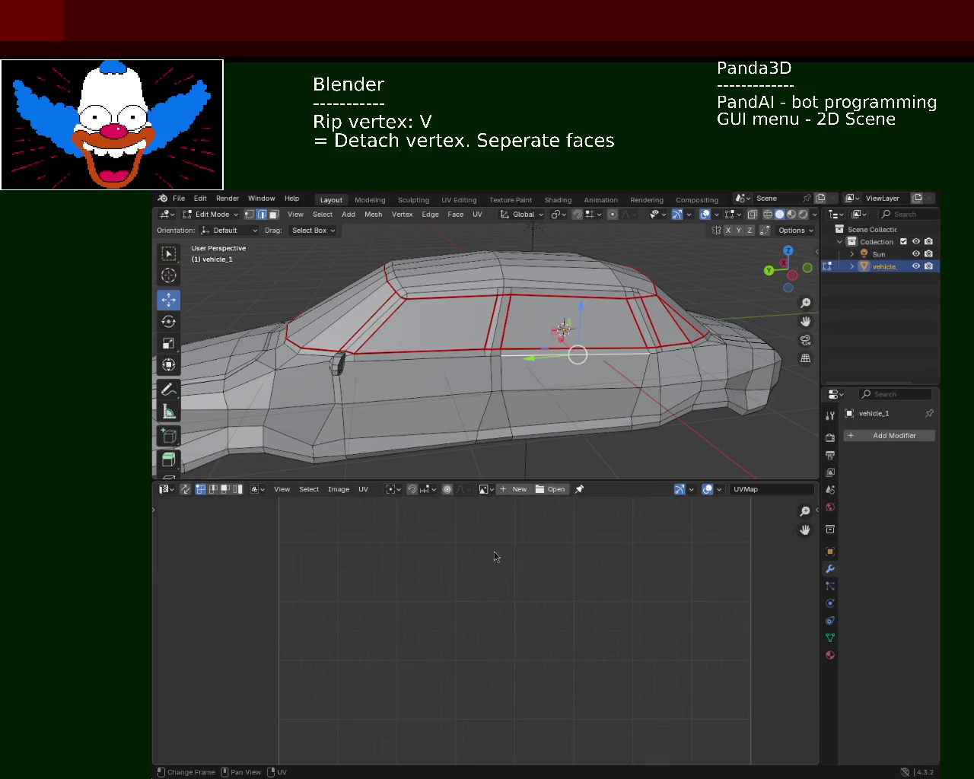
pyautogui.press('a')
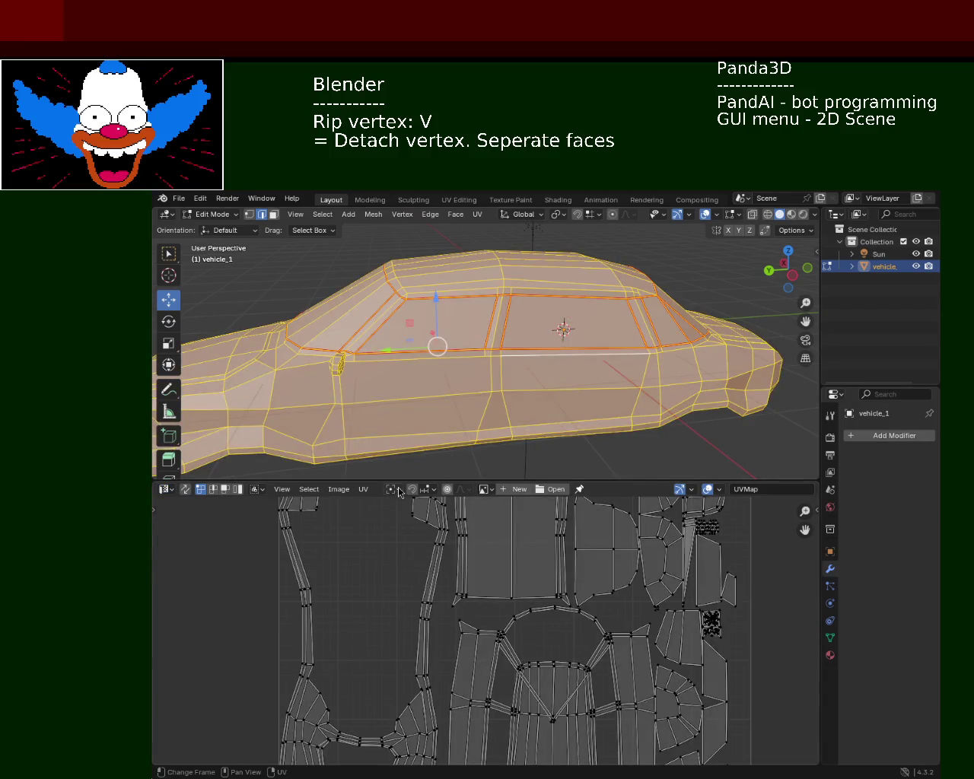
pyautogui.keyDown('ctrl'); pyautogui.moveTo(522, 546); pyautogui.dragTo(550, 641, button='middle'); pyautogui.keyUp('ctrl')
pyautogui.moveTo(541, 706)
pyautogui.keyDown('ctrl'); pyautogui.mouseDown(button='middle')
pyautogui.moveTo(542, 613)
pyautogui.moveTo(564, 722)
pyautogui.moveTo(562, 689)
pyautogui.mouseUp(button='middle'); pyautogui.keyUp('ctrl')
pyautogui.moveTo(523, 315)
pyautogui.mouseDown(button='middle')
pyautogui.moveTo(559, 396)
pyautogui.moveTo(487, 357)
pyautogui.mouseUp(button='middle')
pyautogui.click(559, 396)
# Unwrap the fully selected car with UV > Unwrap and frame the resulting islands in the UV Editor
pyautogui.press('a')
pyautogui.click(477, 214)
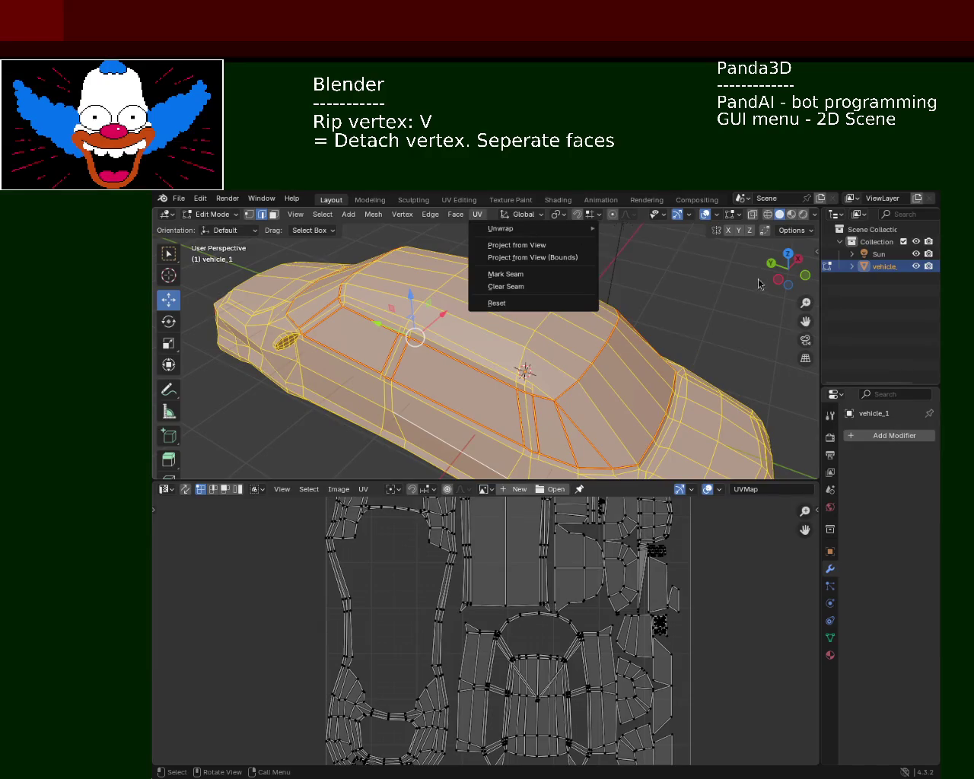
pyautogui.moveTo(533, 228)
pyautogui.click(653, 262)
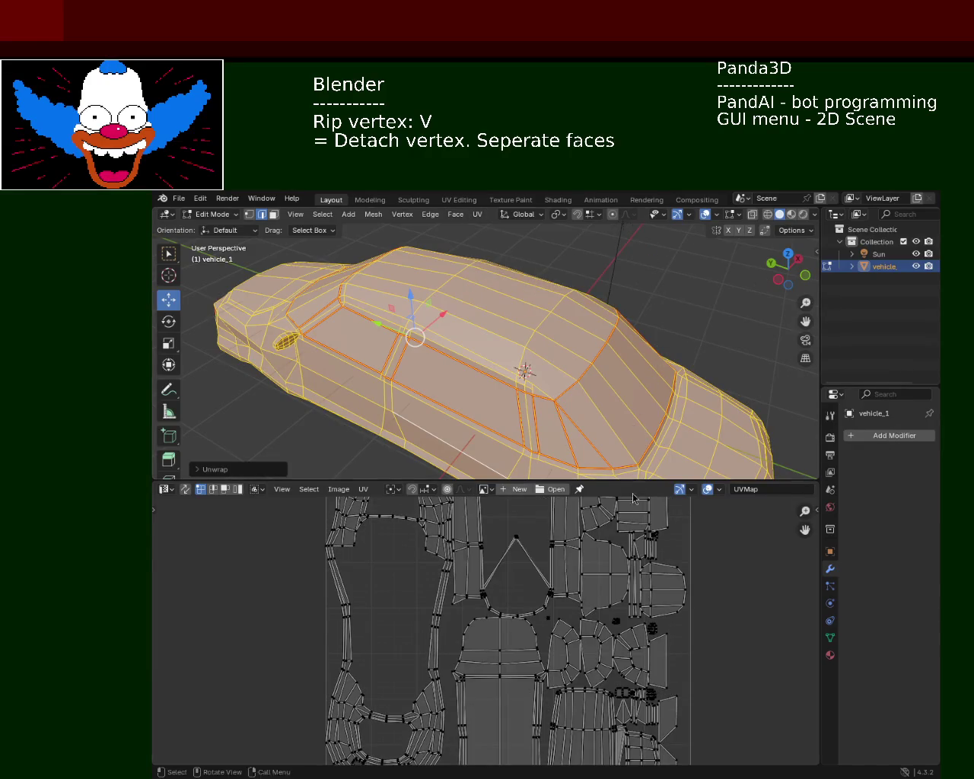
pyautogui.keyDown('ctrl'); pyautogui.moveTo(600, 697); pyautogui.dragTo(590, 727, button='middle'); pyautogui.keyUp('ctrl')
pyautogui.keyDown('ctrl'); pyautogui.moveTo(516, 580); pyautogui.dragTo(513, 534, button='middle'); pyautogui.keyUp('ctrl')
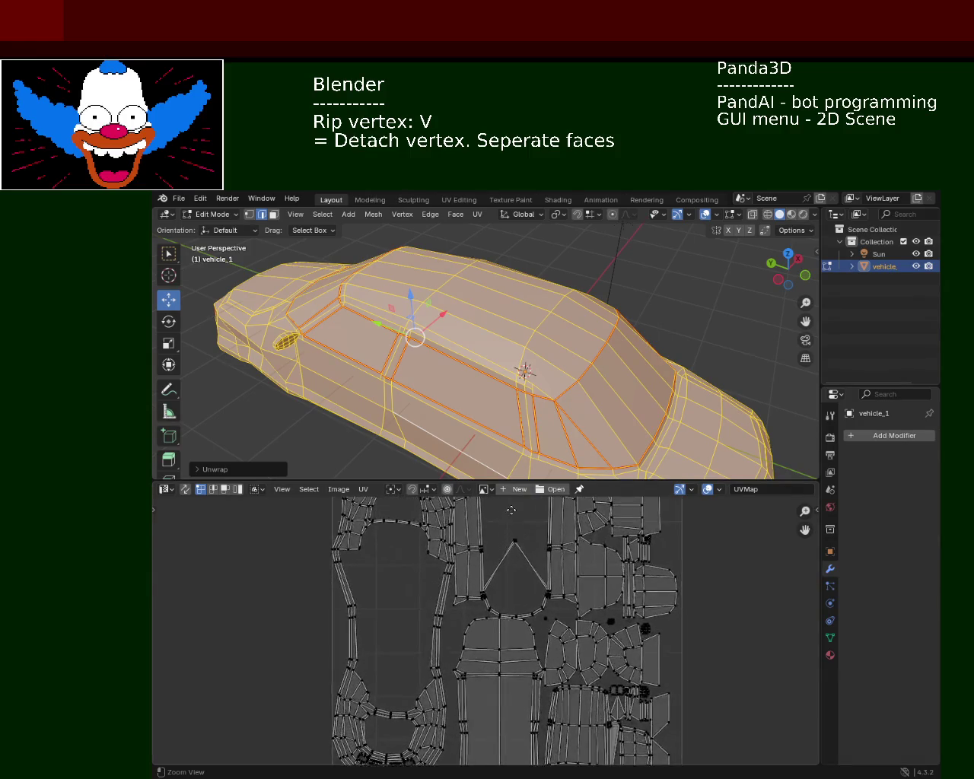
pyautogui.press('Home')
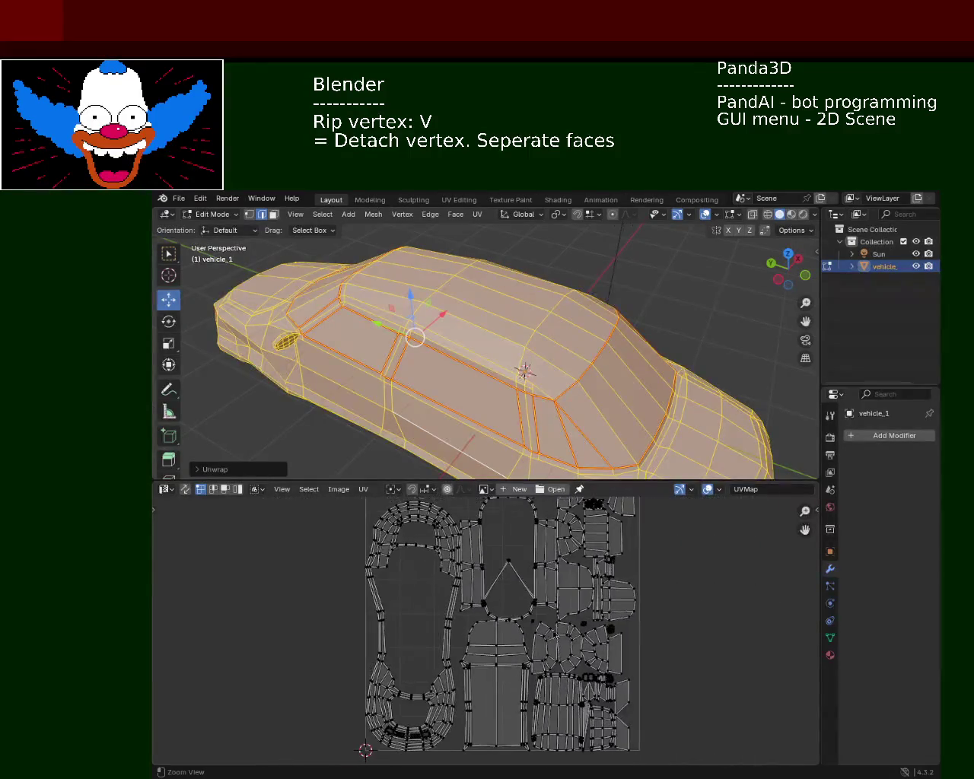
pyautogui.click(525, 369)
pyautogui.press('v')
pyautogui.moveTo(547, 365)
pyautogui.mouseDown(button='middle')
pyautogui.moveTo(487, 352)
pyautogui.moveTo(387, 370)
pyautogui.moveTo(543, 373)
pyautogui.moveTo(525, 396)
pyautogui.moveTo(487, 407)
pyautogui.moveTo(257, 394)
pyautogui.moveTo(191, 400)
pyautogui.moveTo(768, 406)
pyautogui.moveTo(746, 397)
pyautogui.moveTo(750, 380)
pyautogui.moveTo(766, 398)
pyautogui.moveTo(707, 414)
pyautogui.moveTo(250, 298)
pyautogui.moveTo(302, 302)
pyautogui.moveTo(604, 239)
pyautogui.moveTo(609, 292)
pyautogui.moveTo(365, 309)
pyautogui.moveTo(441, 305)
pyautogui.moveTo(442, 320)
pyautogui.moveTo(498, 293)
pyautogui.moveTo(636, 315)
pyautogui.moveTo(416, 339)
pyautogui.moveTo(531, 317)
pyautogui.moveTo(505, 297)
pyautogui.moveTo(391, 319)
pyautogui.moveTo(342, 348)
pyautogui.moveTo(403, 303)
pyautogui.moveTo(842, 278)
pyautogui.mouseUp(button='middle')
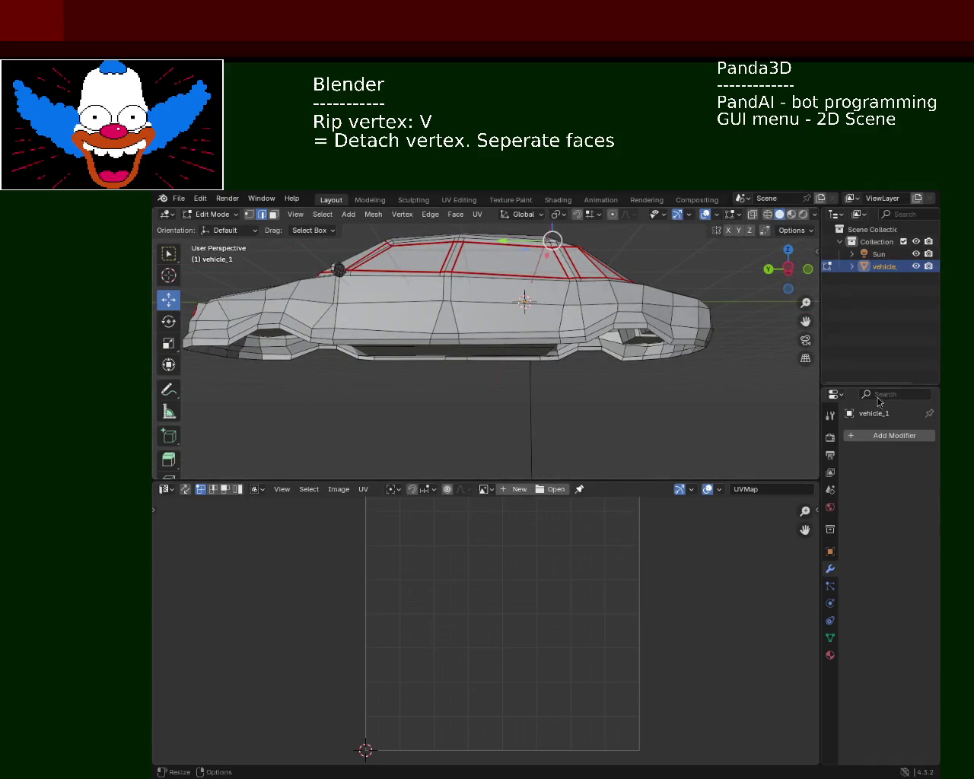
# Frame the whole car in the viewport and save vehicle_1.blend
pyautogui.scroll(1, 457, 330)
pyautogui.scroll(3, 456, 330)
pyautogui.scroll(3, 429, 320)
pyautogui.scroll(1, 429, 320)
pyautogui.press('Home')
pyautogui.scroll(2, 567, 400)
pyautogui.hotkey('ctrl', 's')
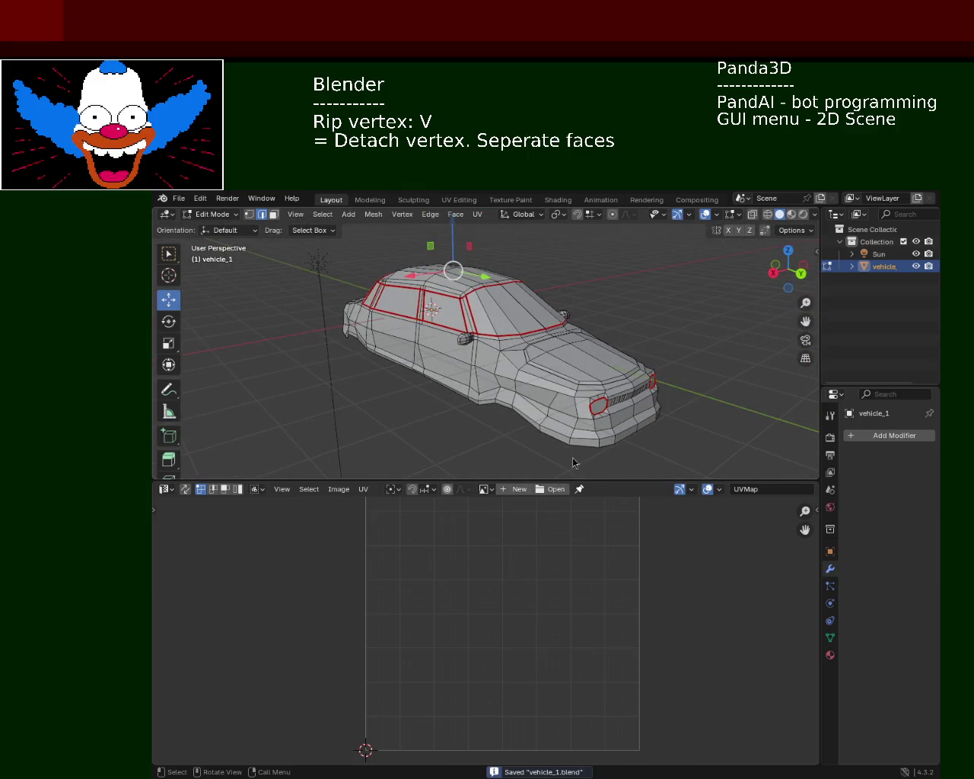
# Reset the car's UVs from the UV Editor's UV menu
pyautogui.click(363, 489)
pyautogui.click(363, 489)
pyautogui.click(364, 491)
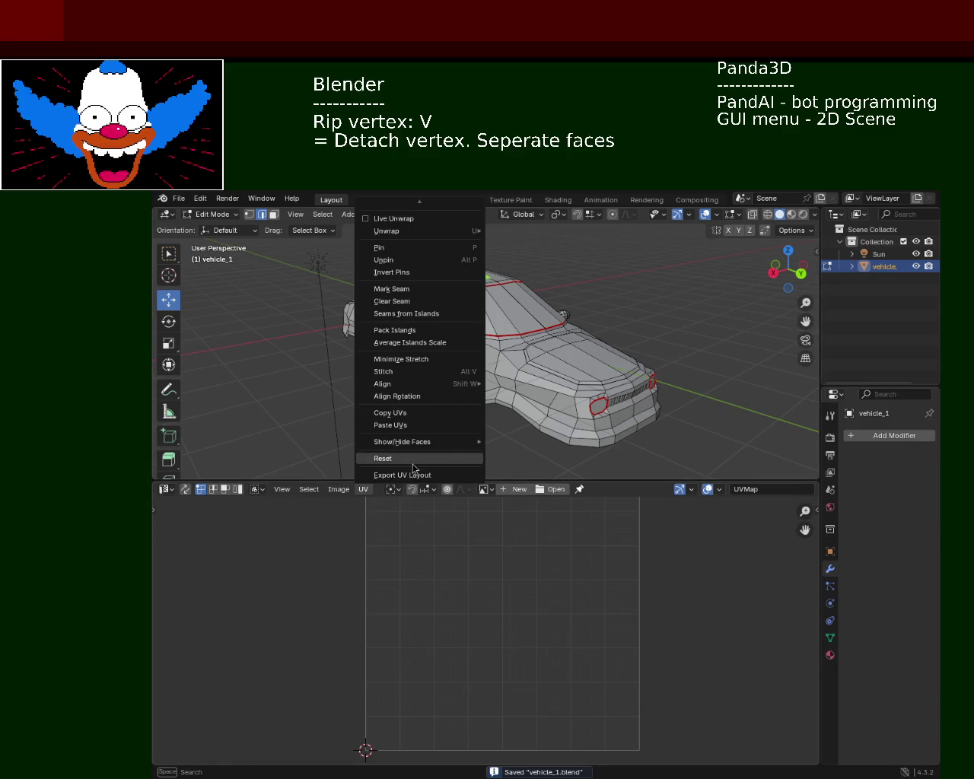